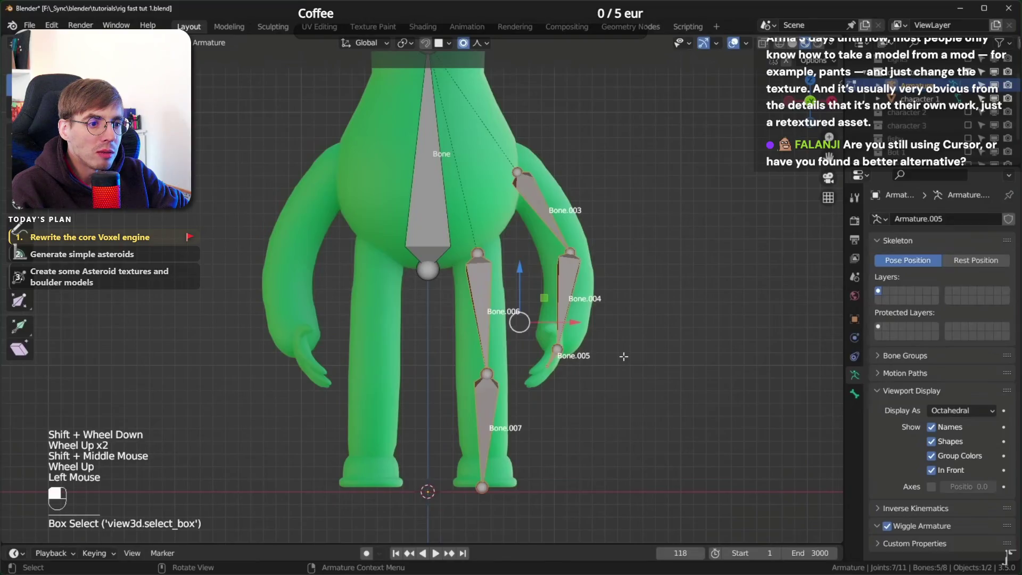
Batch-rename the five selected bones by adding the suffix '.L' to their names
key("ctrl+F2")
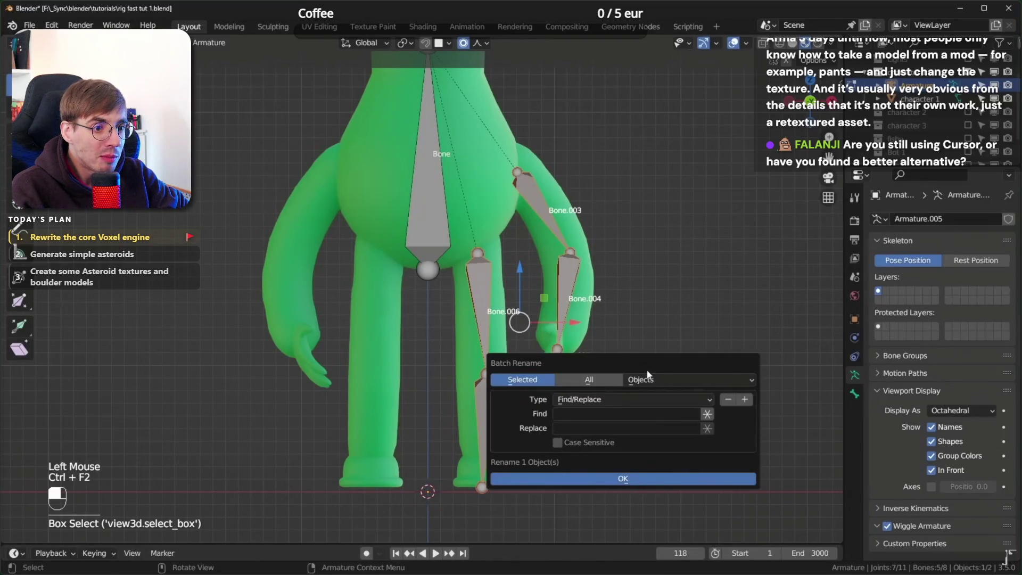
left_click(657, 378)
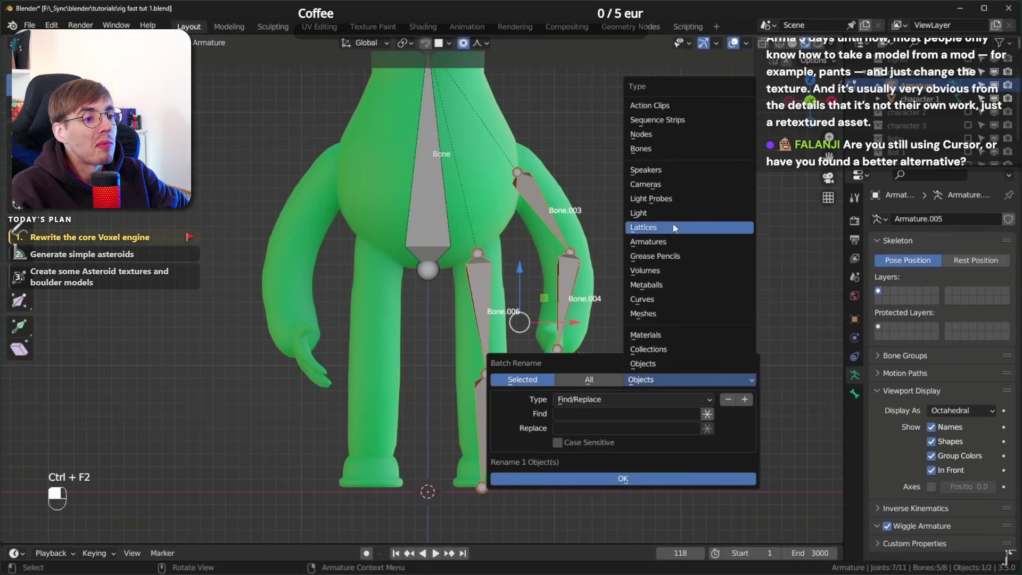
left_click(641, 149)
left_click(648, 400)
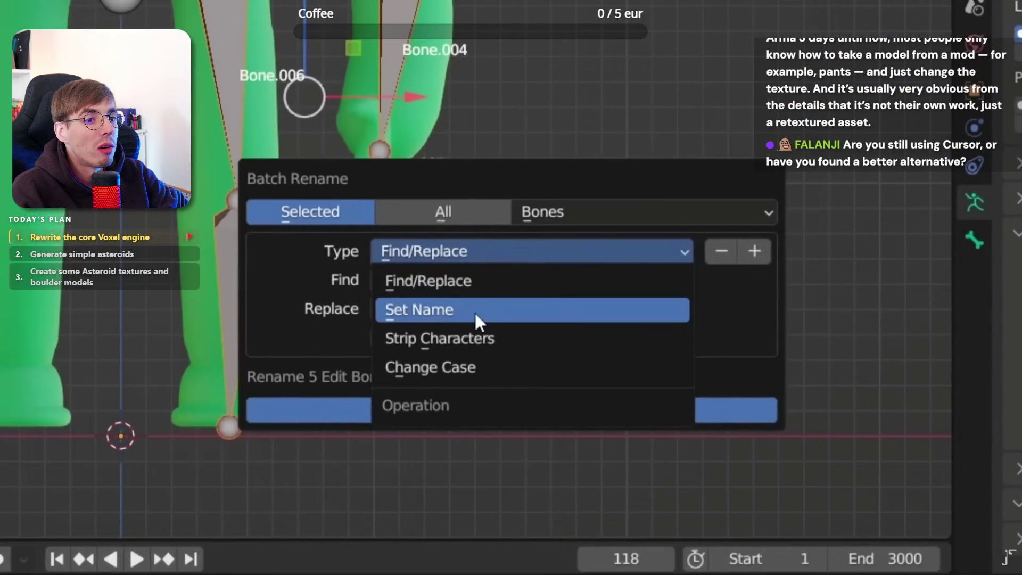
left_click(476, 314)
left_click(579, 313)
type(".L")
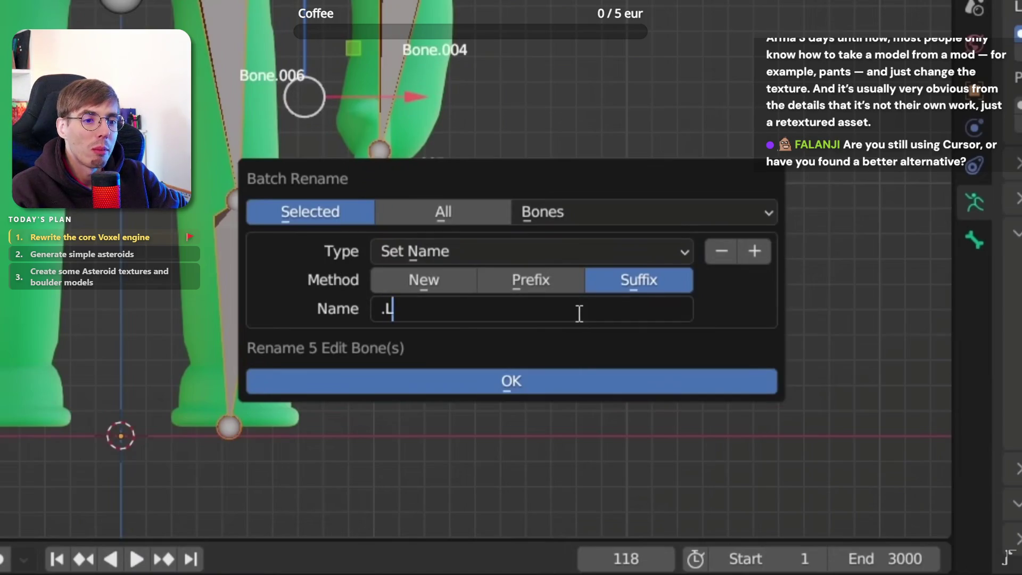
left_click(585, 392)
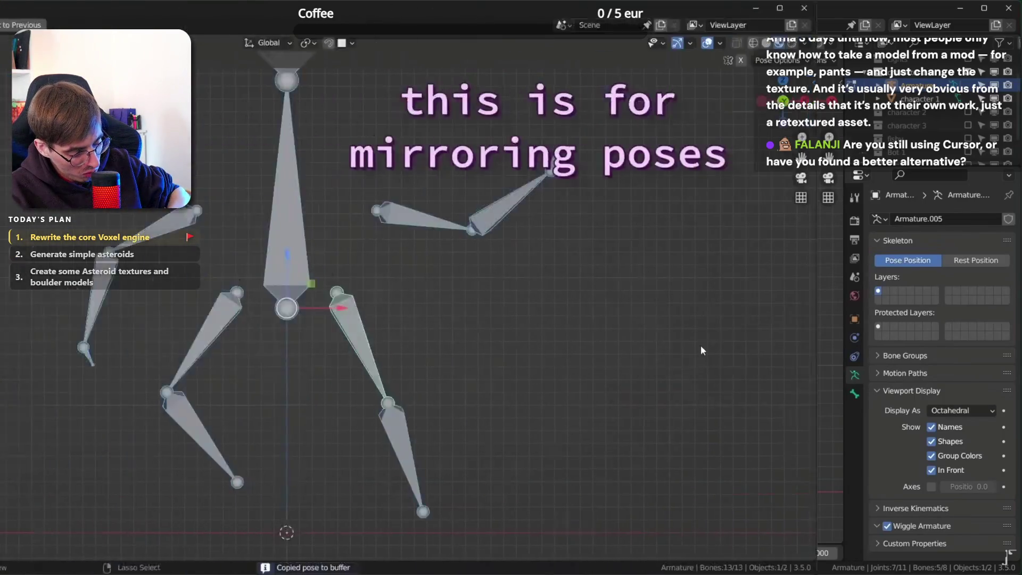
Copy the current pose and paste it mirrored onto the skeleton
key("ctrl+v")
key("ctrl+shift+v")
key("ctrl+shift+v")
key("ctrl+v")
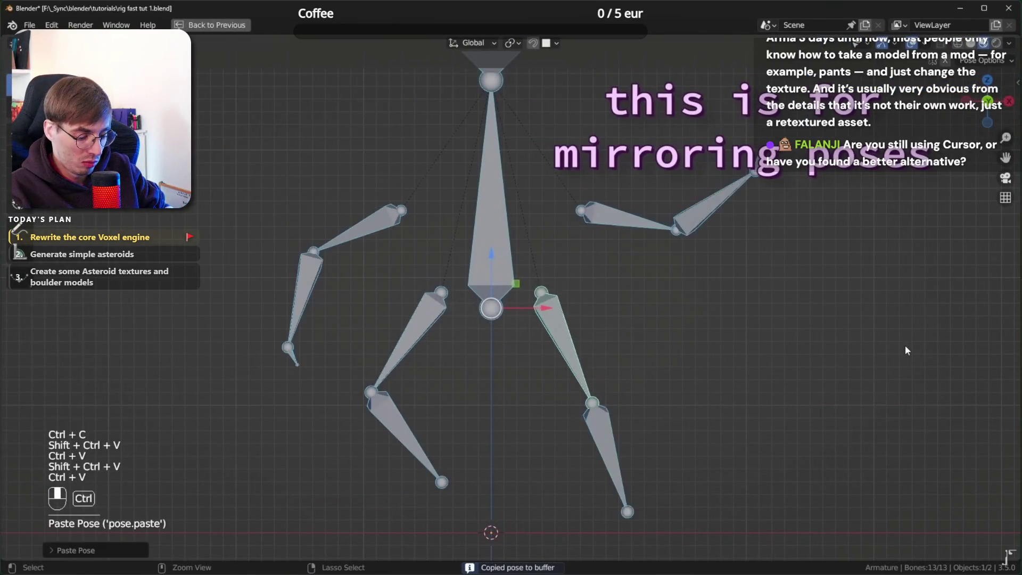
key("ctrl+shift+v")
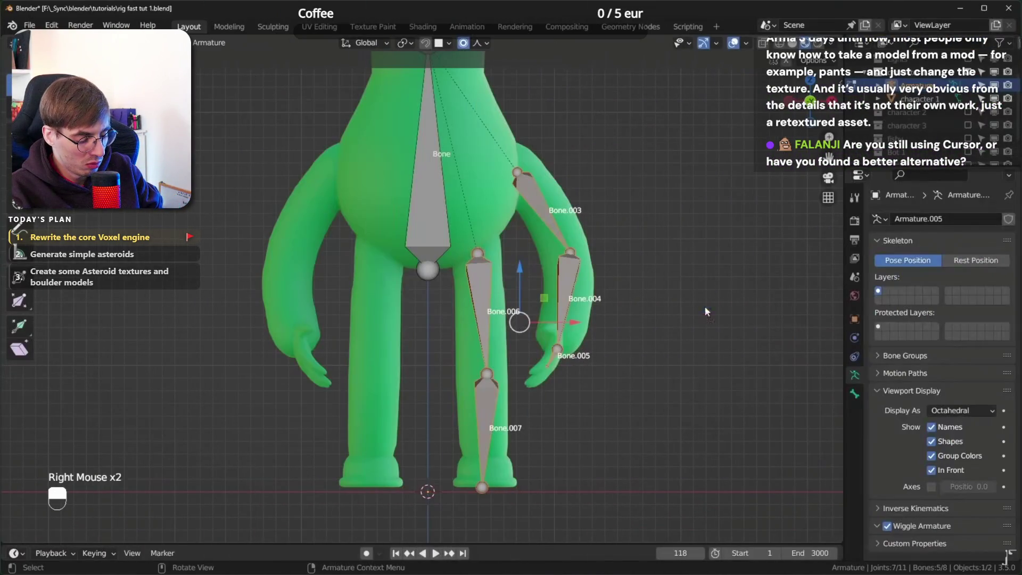
right_click(705, 312)
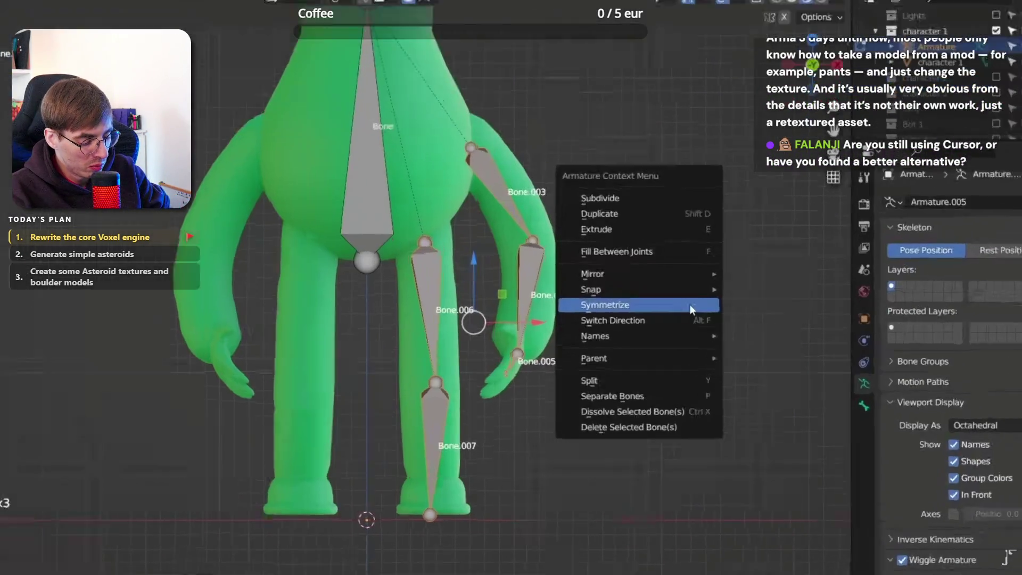
Auto-name the bones as left side, then symmetrize them to create the right side
mouse_move(703, 341)
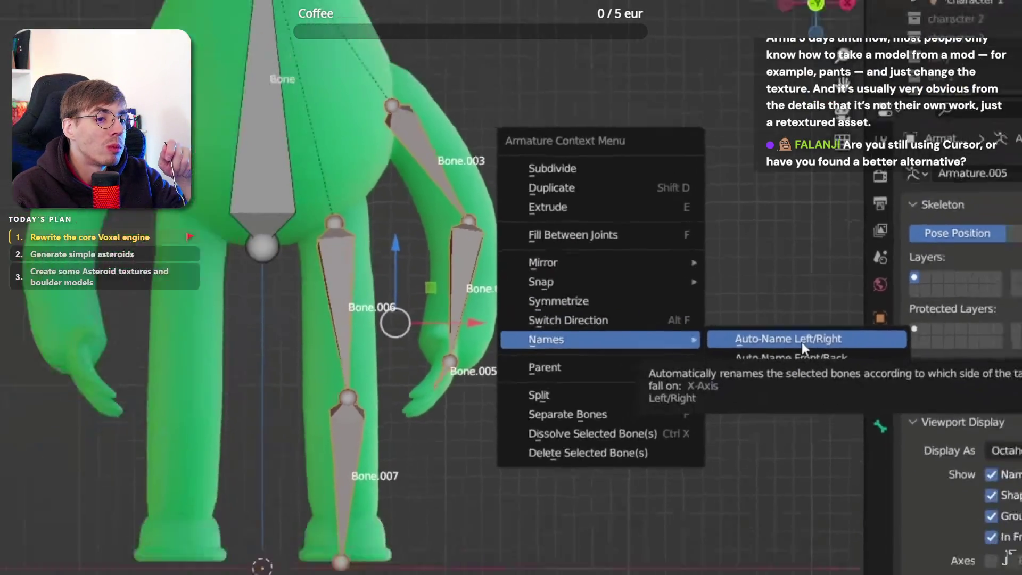
left_click(801, 337)
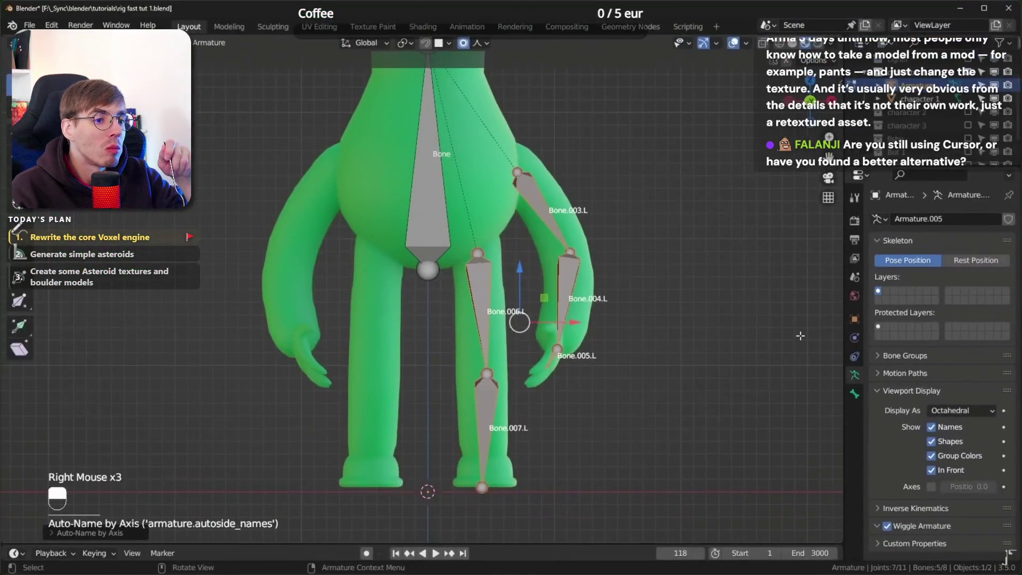
right_click(566, 276)
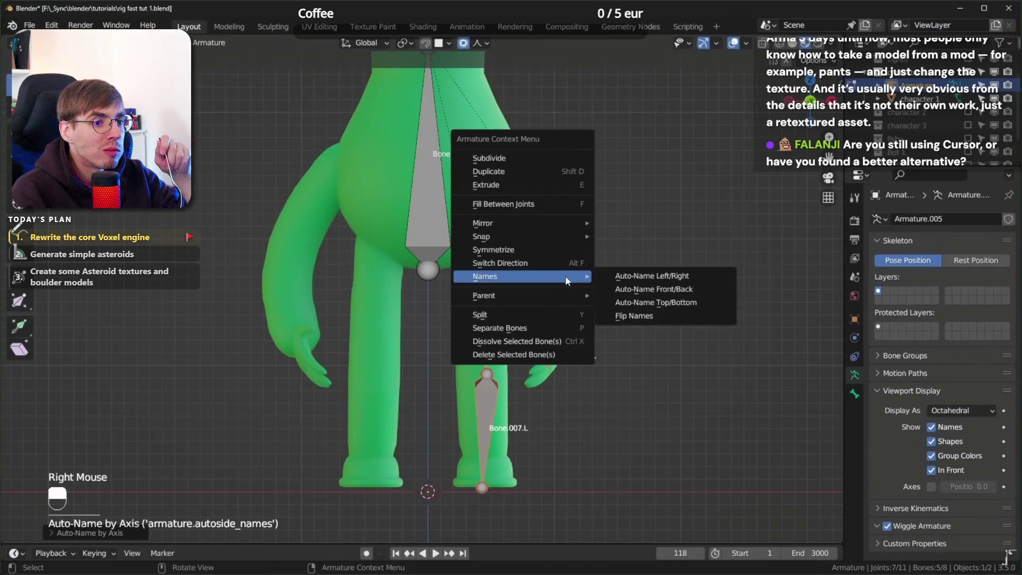
left_click(554, 250)
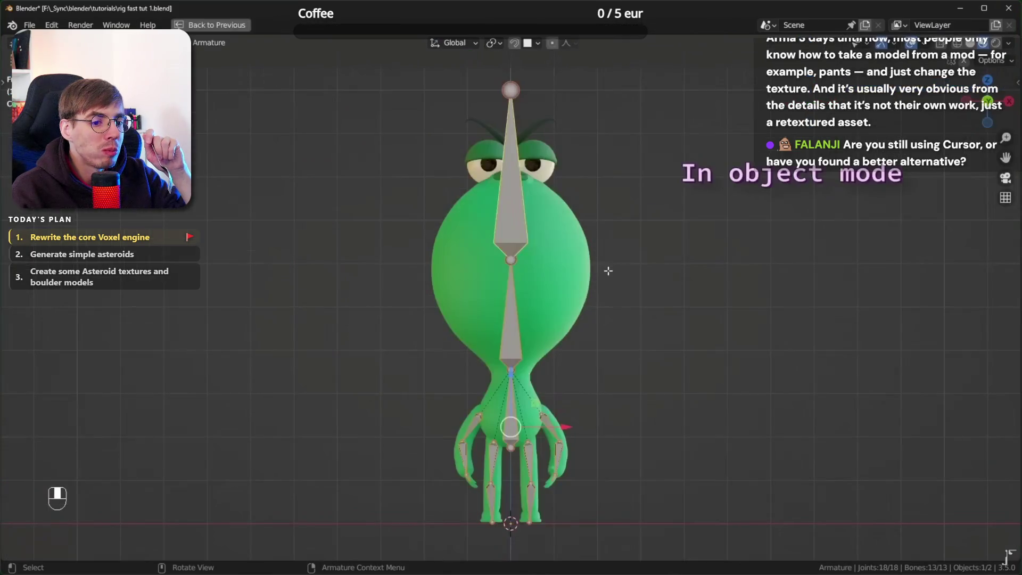
In Object mode, select the green character mesh, then the armature, and parent with Ctrl+P
key("Tab")
left_click(565, 299)
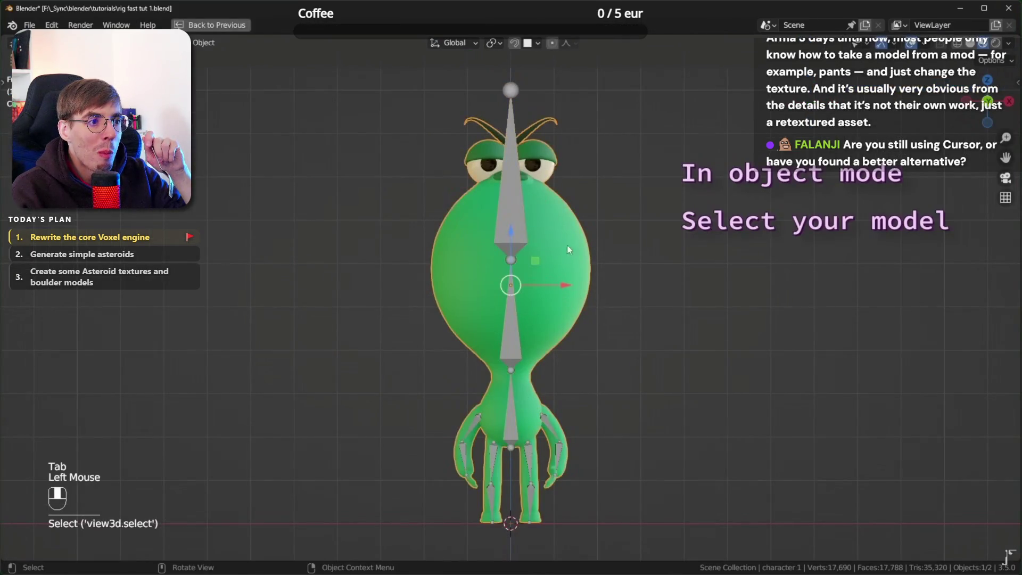
left_click(519, 212, "shift")
key("ctrl+p")
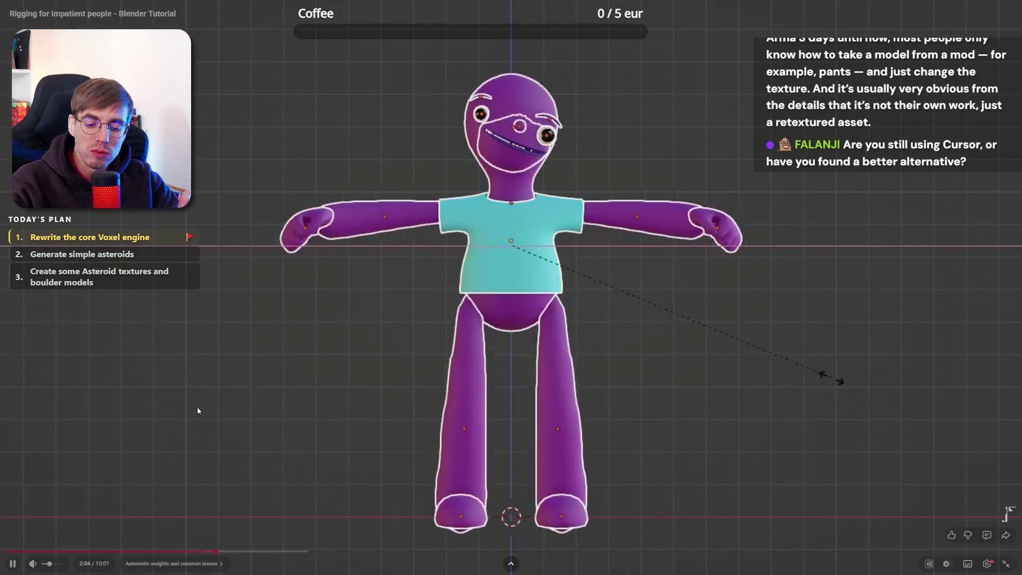
Pause the tutorial at the automatic-weights explanation, then resume it
left_click(198, 409)
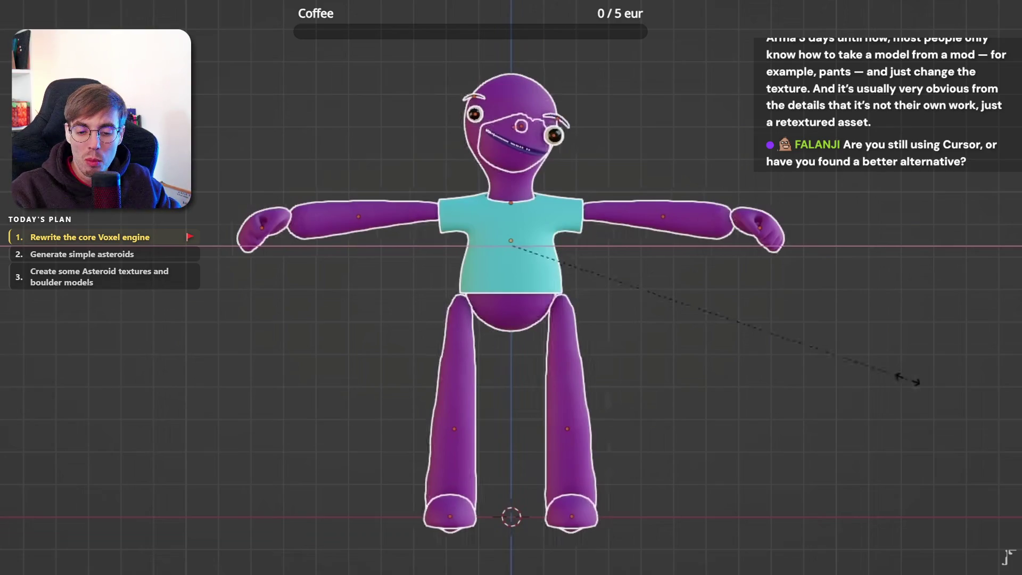
key("space")
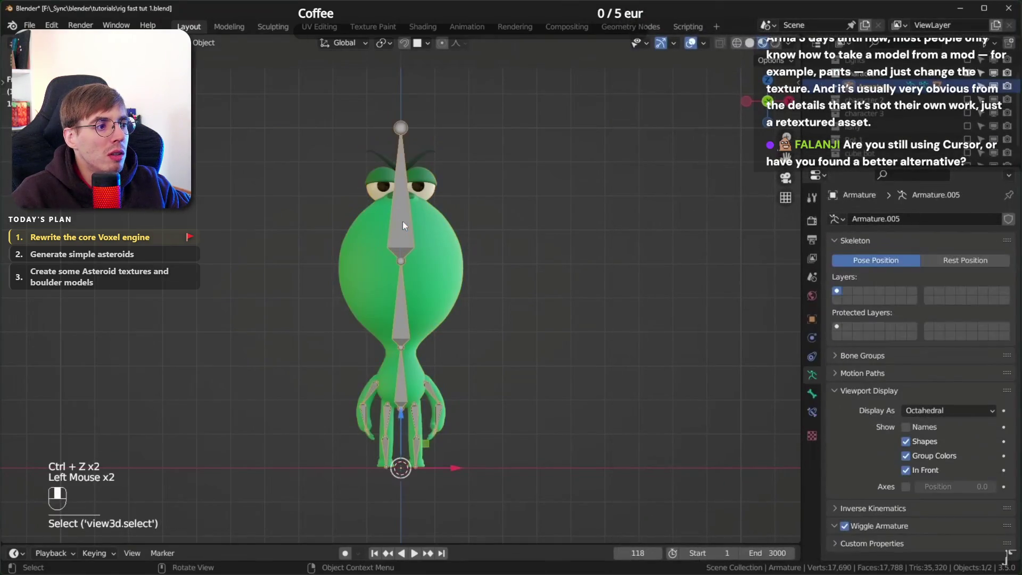
In Pose mode, rotate the spine bone, raise the left arm and bend the left leg
key("ctrl+Tab")
left_click(404, 216)
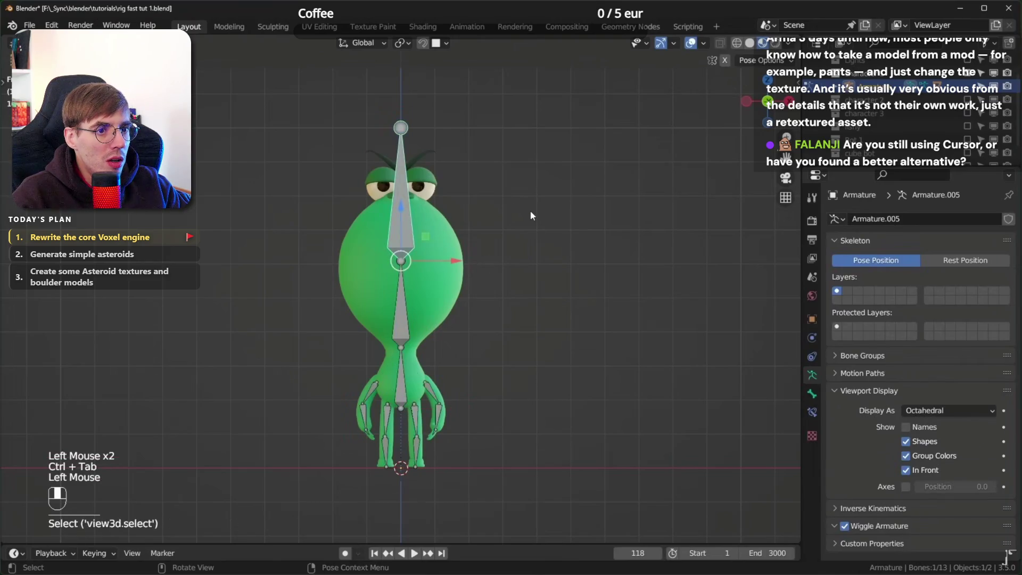
key("r")
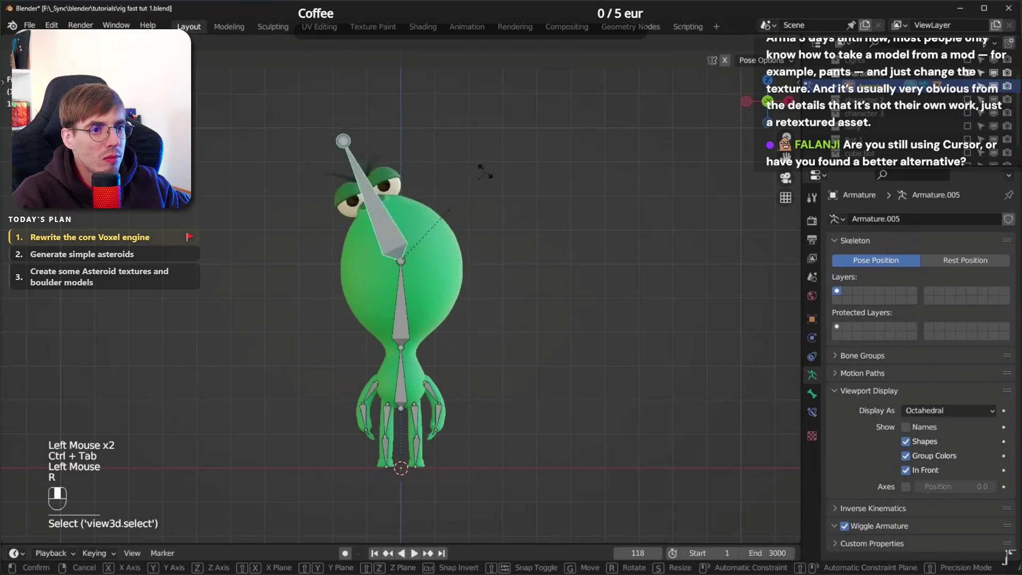
left_click(596, 295)
left_click(471, 429)
key("r")
left_click(421, 375)
left_click(492, 468)
key("r")
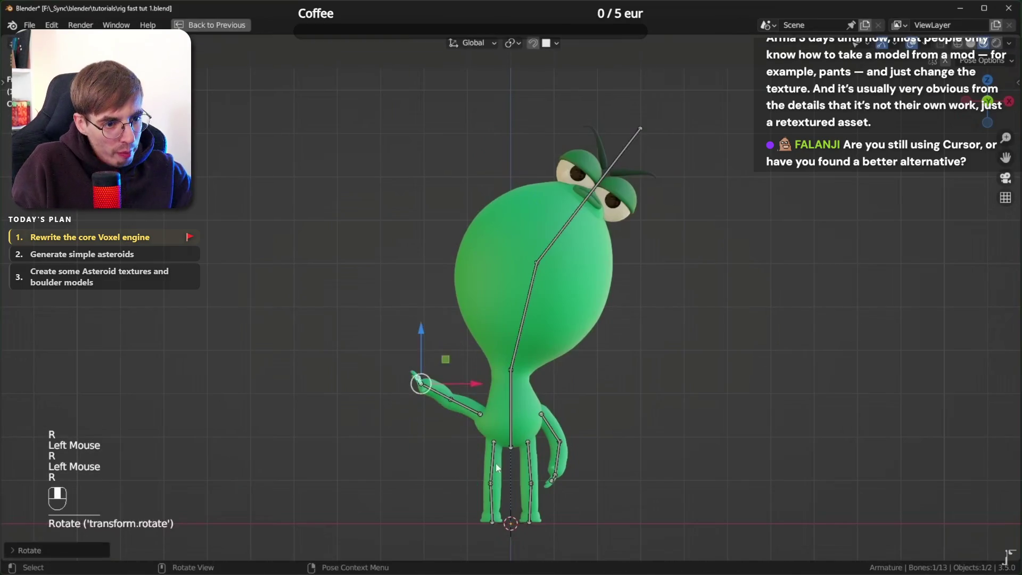
left_click(493, 468)
Raise the right arm and bend the right leg bones
left_click(550, 427)
key("r")
left_click(586, 415)
left_click(531, 501)
key("r")
left_click(686, 475)
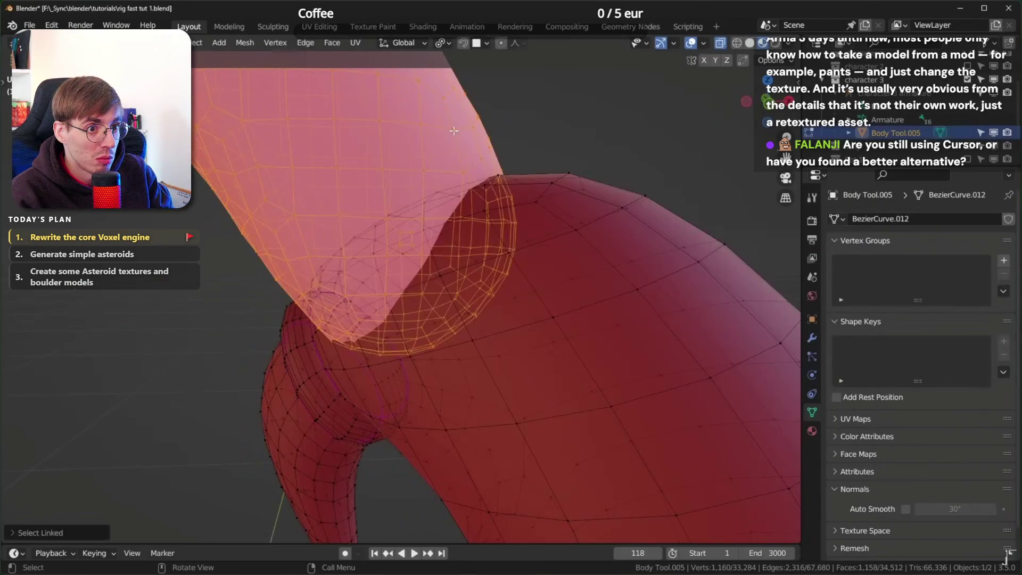
Select the linked lower-body mesh, nudge it, then select all and separate the mesh
key("alt+a")
key("l")
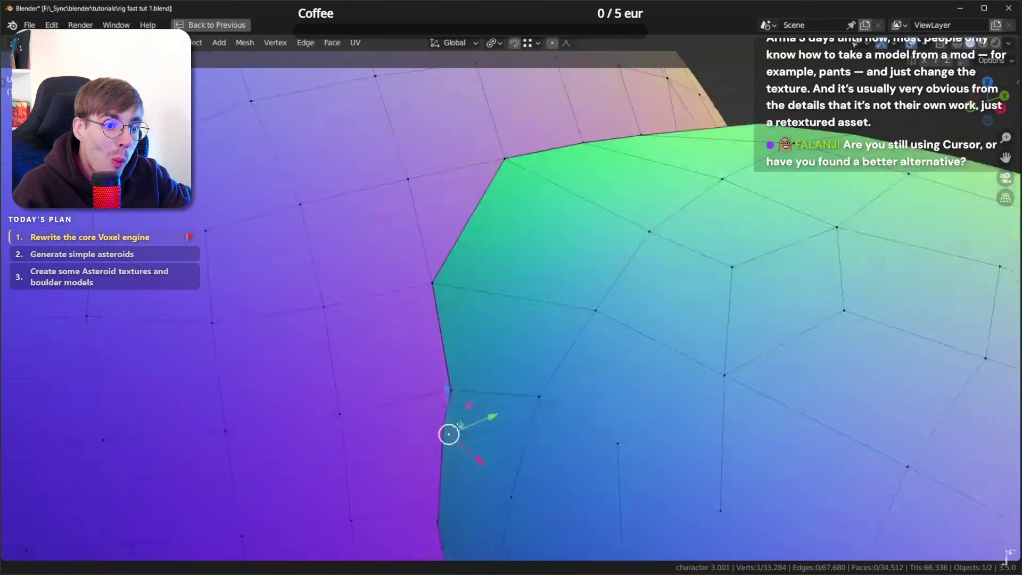
left_click_drag(449, 432, 489, 410)
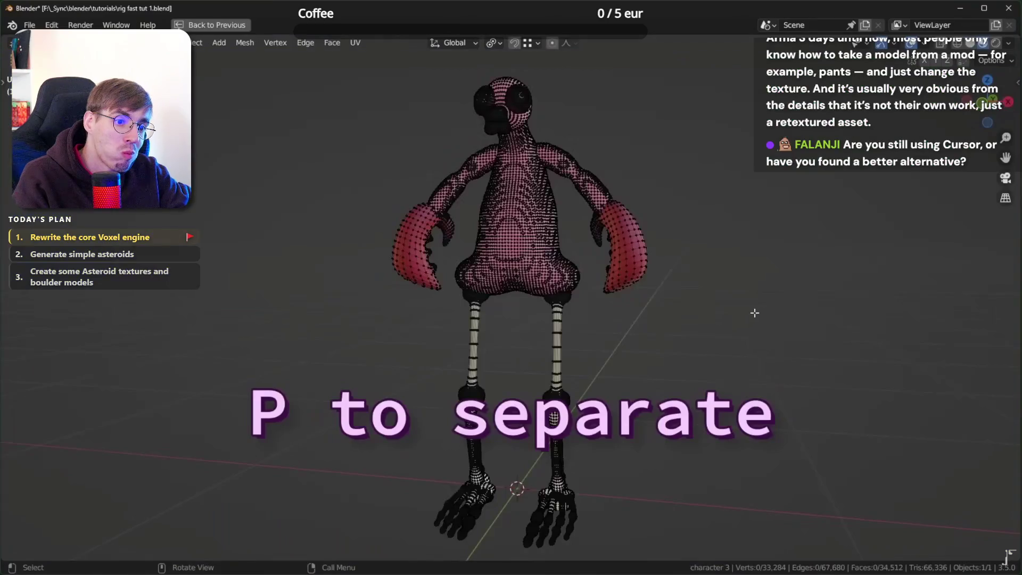
key("a")
key("p")
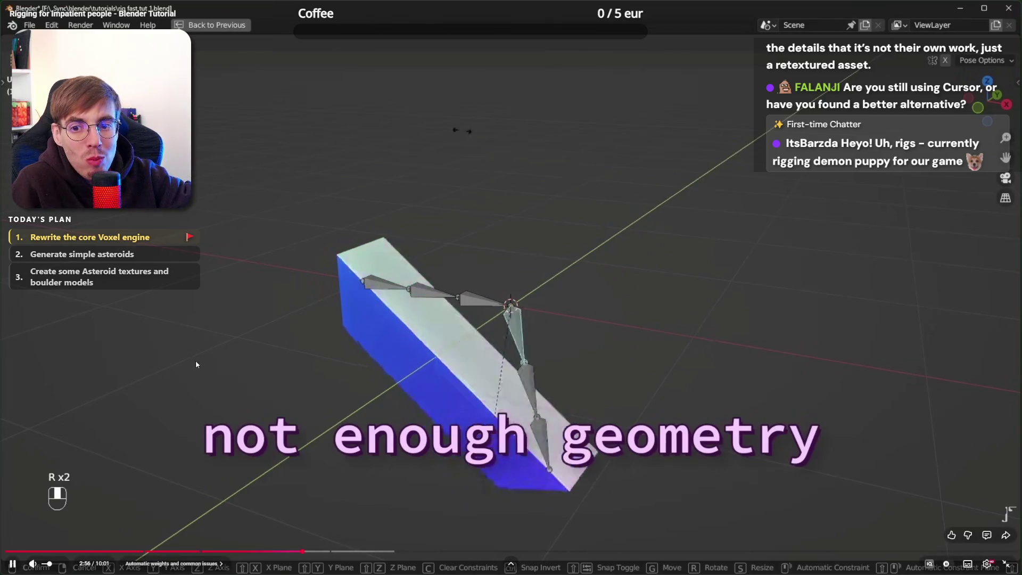
Pause and resume the tutorial while it shows the low-geometry box failing to bend
left_click(278, 356)
left_click(283, 333)
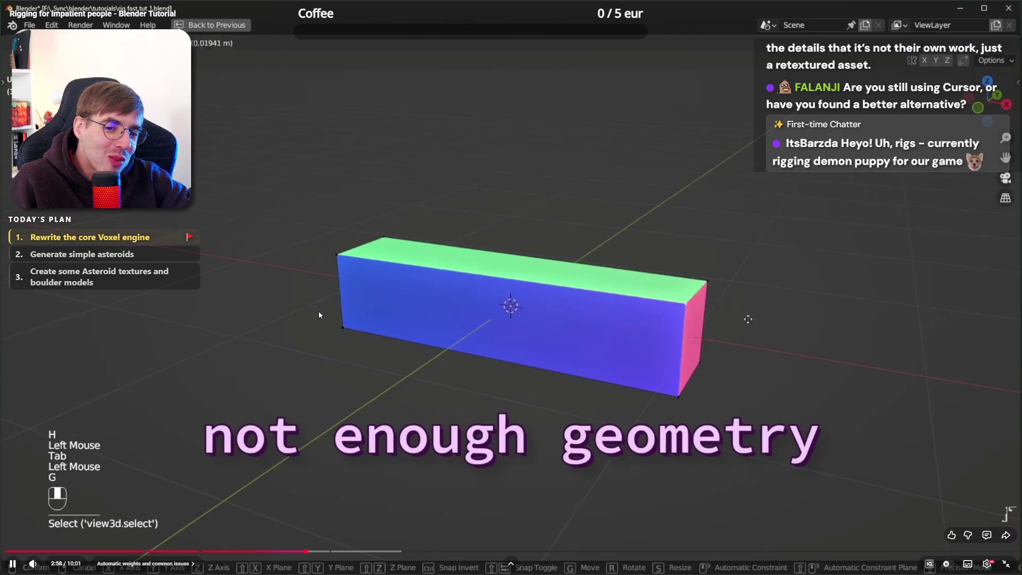
left_click(242, 264)
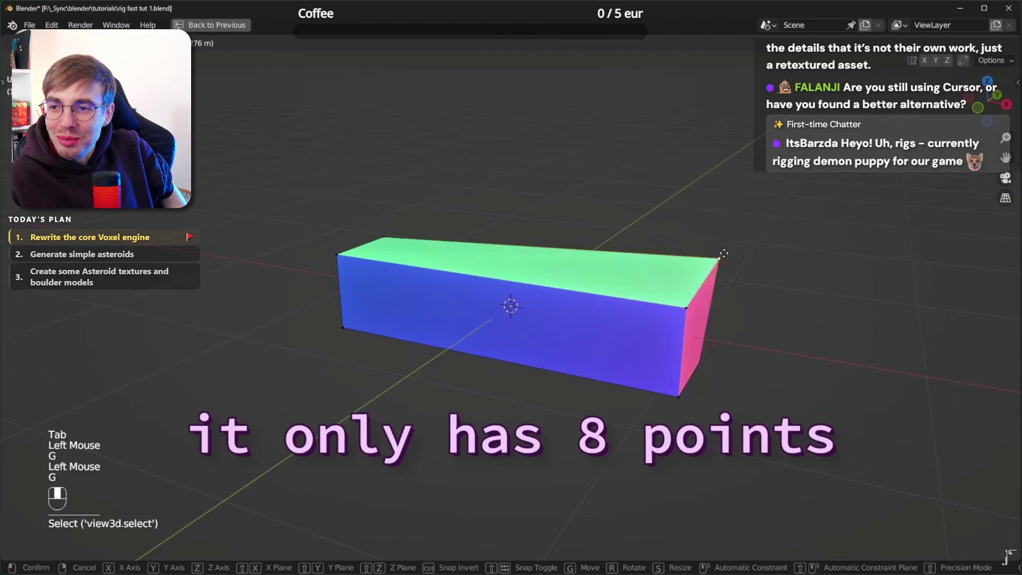
left_click(840, 311)
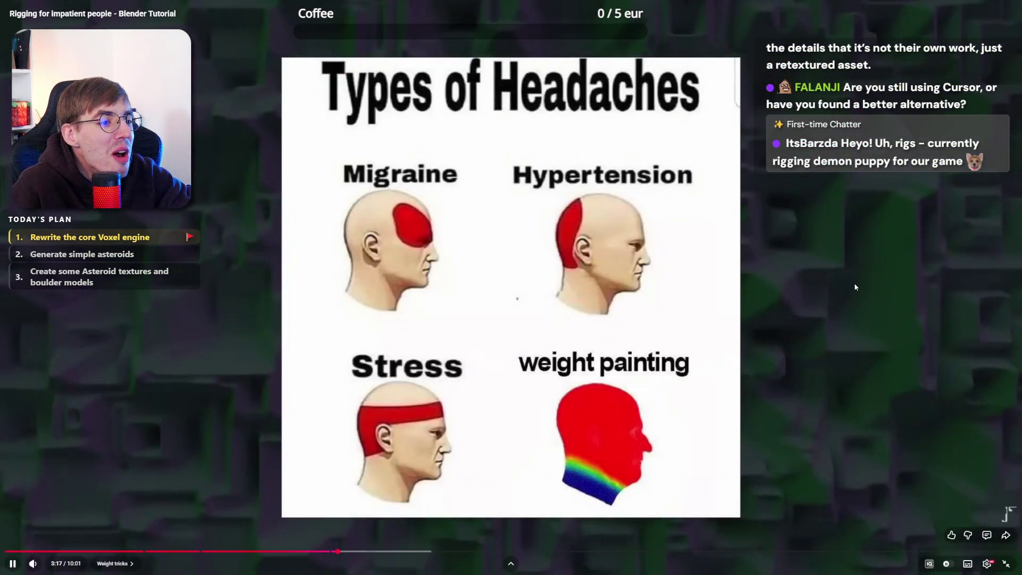
After pausing and resuming the tutorial, select the right leg's thigh and shin bones together
left_click(856, 286)
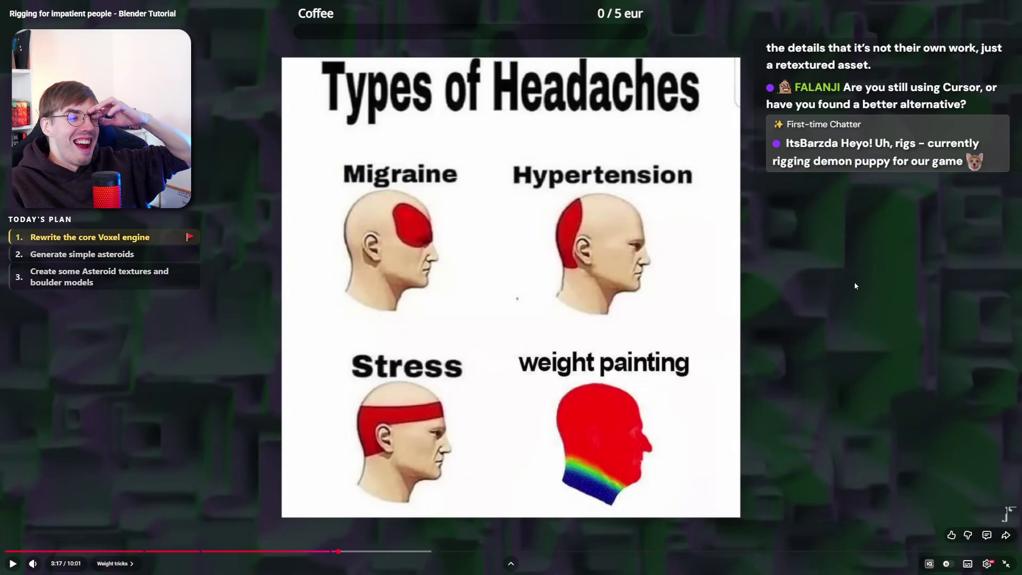
left_click(856, 286)
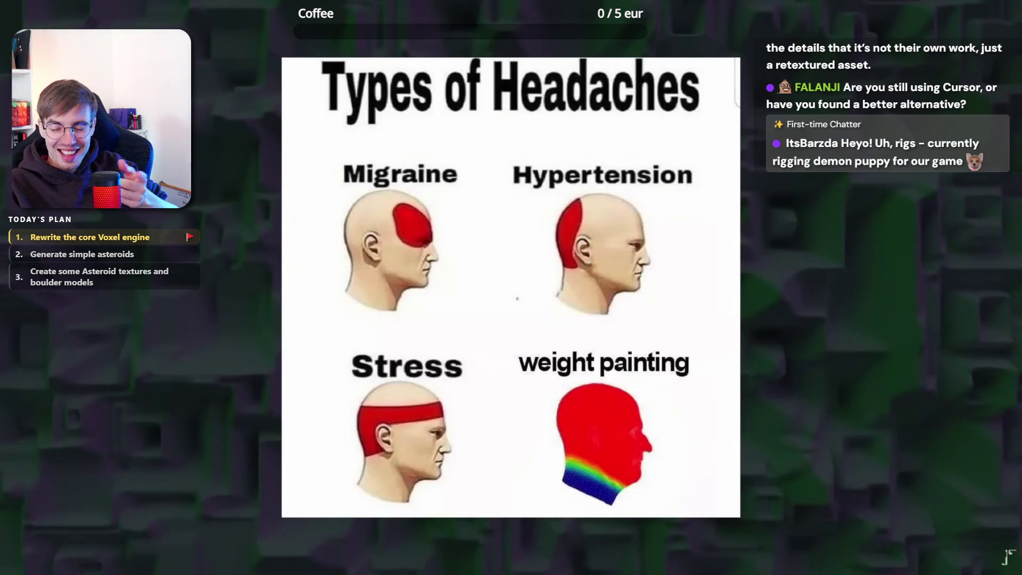
left_click(781, 332)
left_click(800, 286)
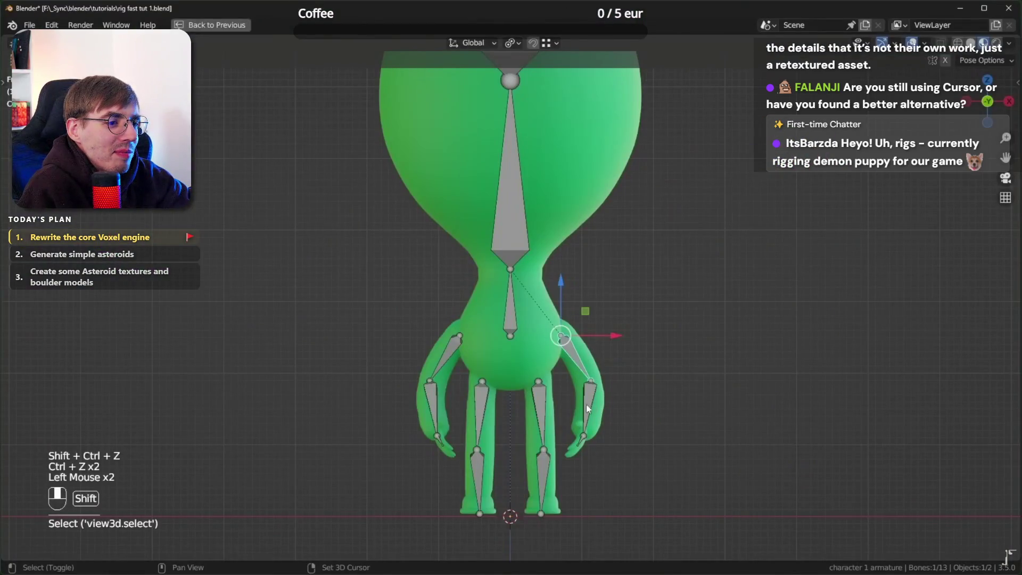
left_click(539, 402, "shift")
left_click(542, 479, "shift")
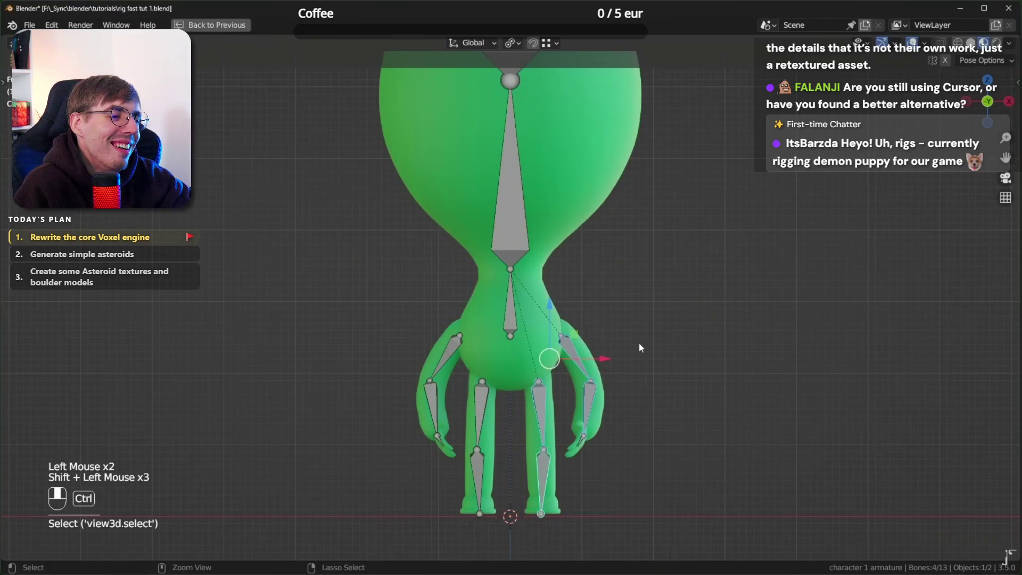
Select the green character's body and switch it into Weight Paint mode
key("ctrl+Tab")
left_click(540, 300)
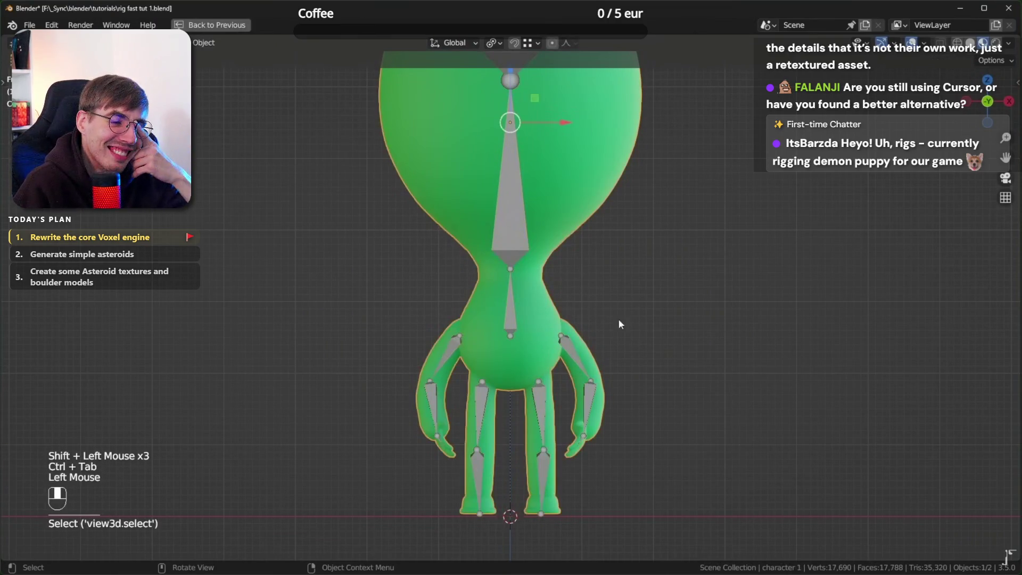
key("ctrl+Tab")
left_click(585, 284)
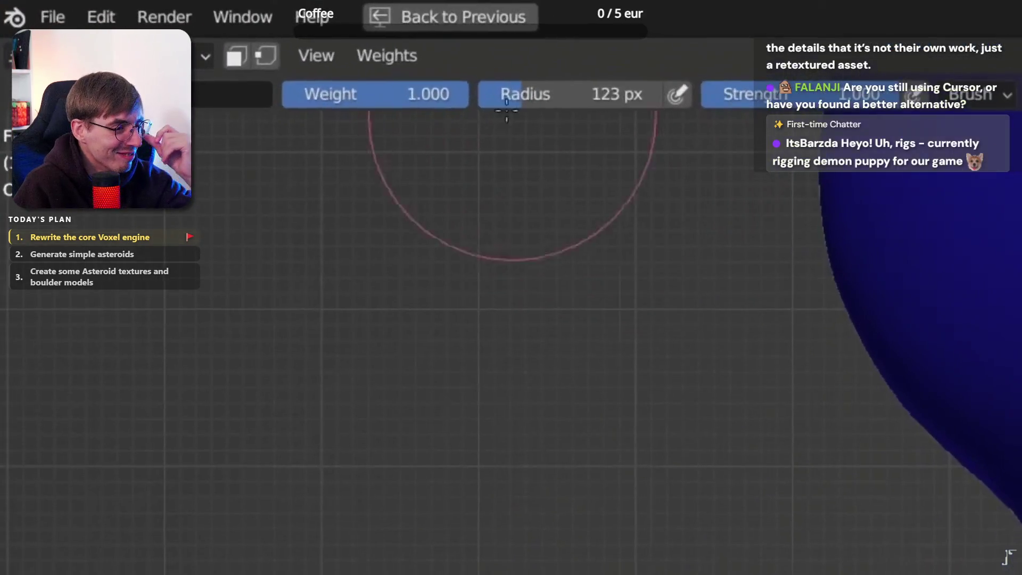
left_click(186, 45)
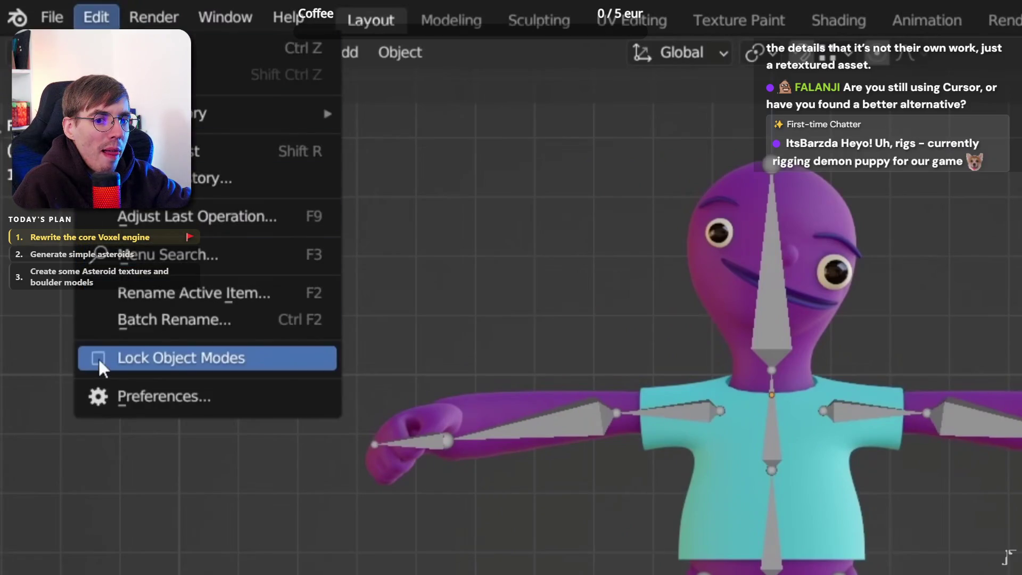
left_click(100, 359)
Put the purple character's armature in Pose mode and its body in Weight Paint mode
left_click(281, 226)
key("ctrl+Tab")
left_click(291, 231)
key("ctrl+Tab")
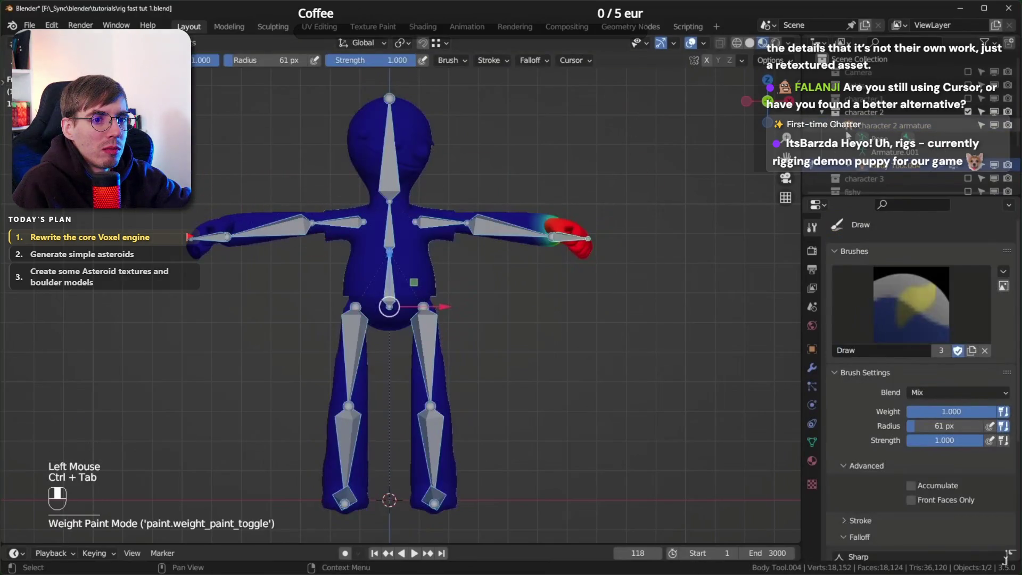
left_click(898, 172)
key("ctrl+space")
scroll(687, 248, "down", 1)
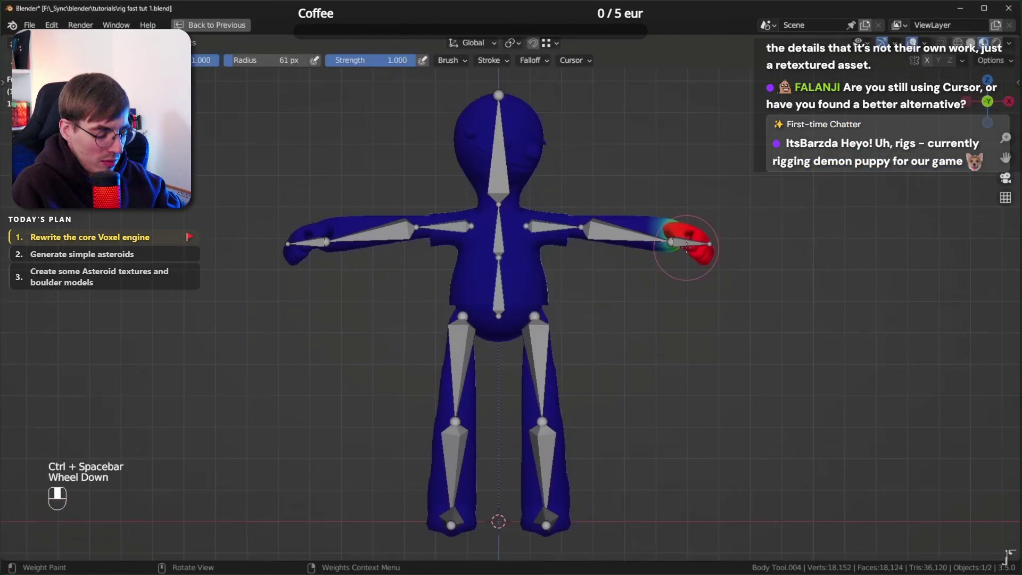
Inspect the weights of the thigh, shin, pelvis, head and foot bones
left_click(540, 357, "ctrl")
left_click(546, 446, "ctrl")
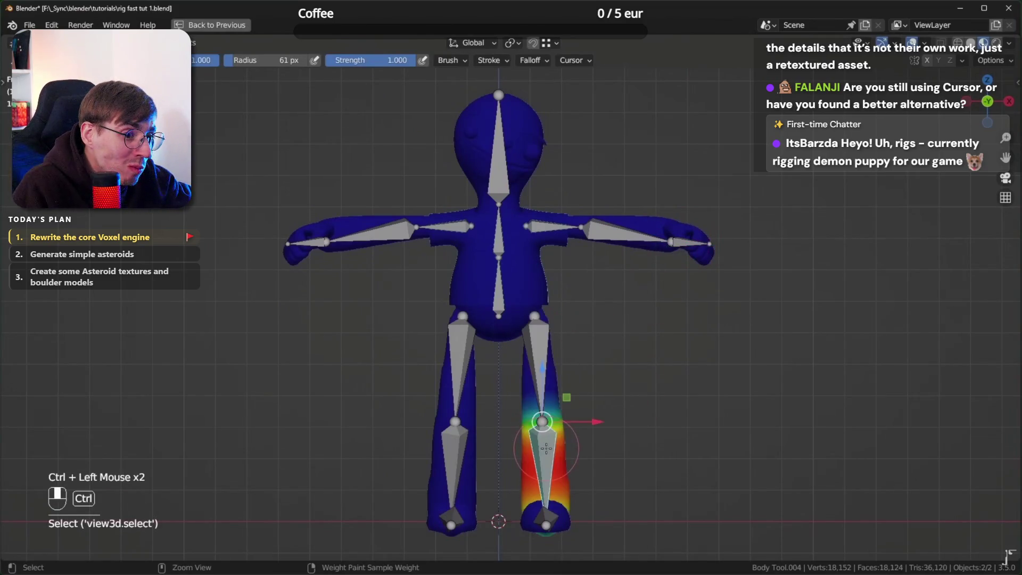
left_click(497, 299, "ctrl")
left_click(497, 145, "ctrl")
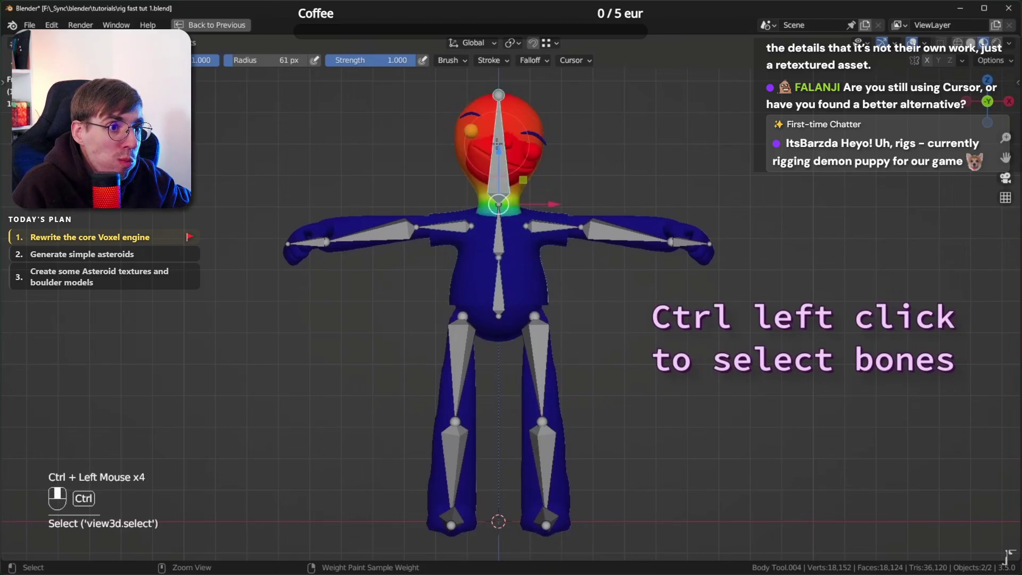
left_click(541, 363, "ctrl")
left_click(549, 461, "shift")
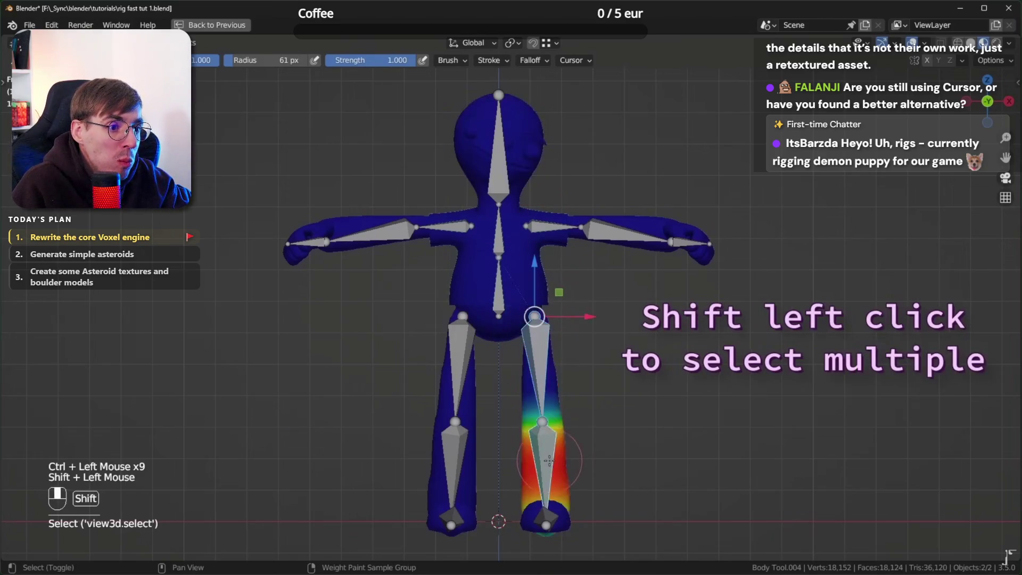
left_click(545, 517, "shift")
Select all bones, clear their location and rotation to rest, then deselect them
key("a")
key("alt+g")
key("alt+r")
key("alt+a")
key("a")
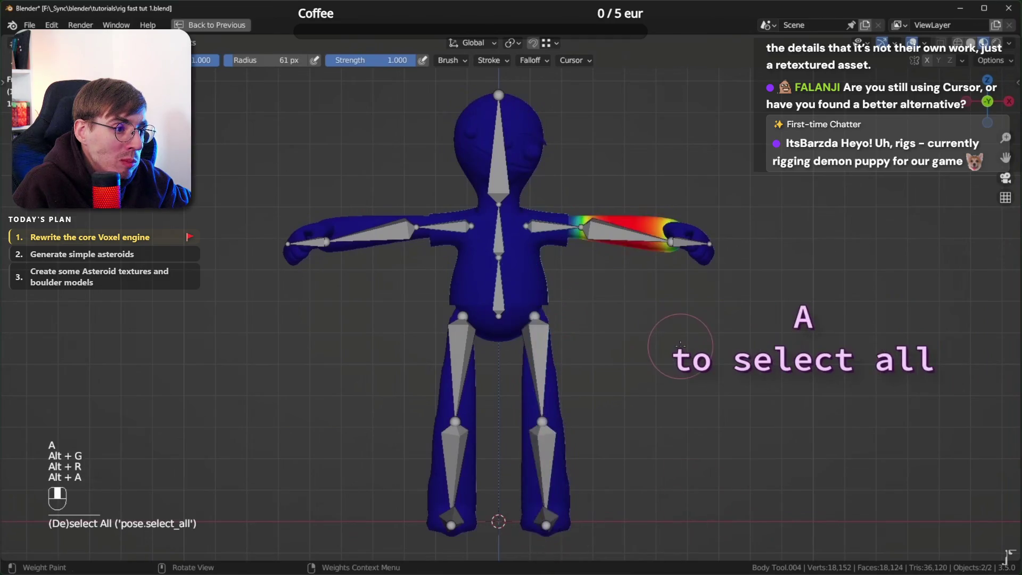
key("alt+a")
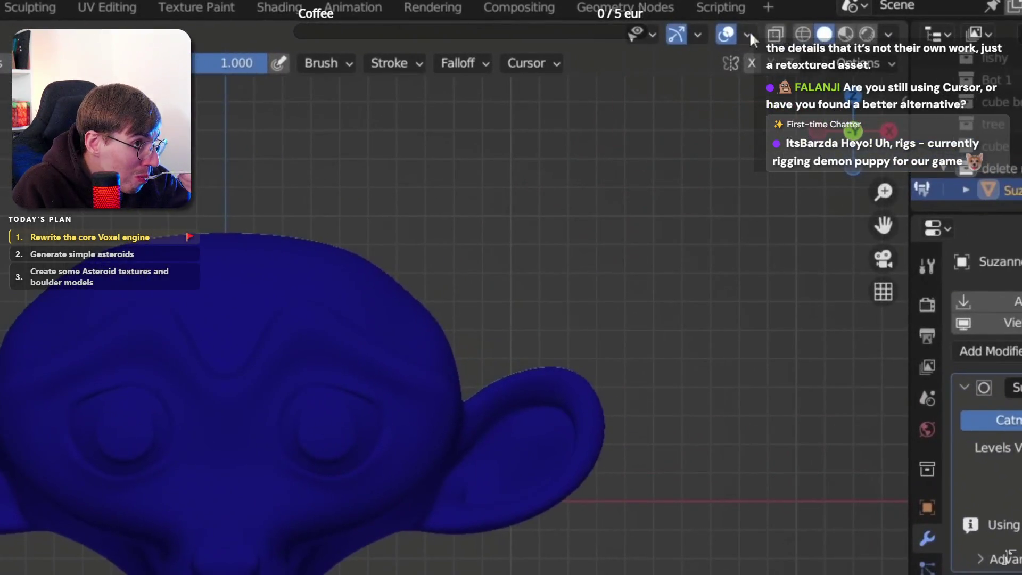
Turn on the Wireframe overlay and toggle the Subdivision modifier's viewport display off and on
left_click(751, 30)
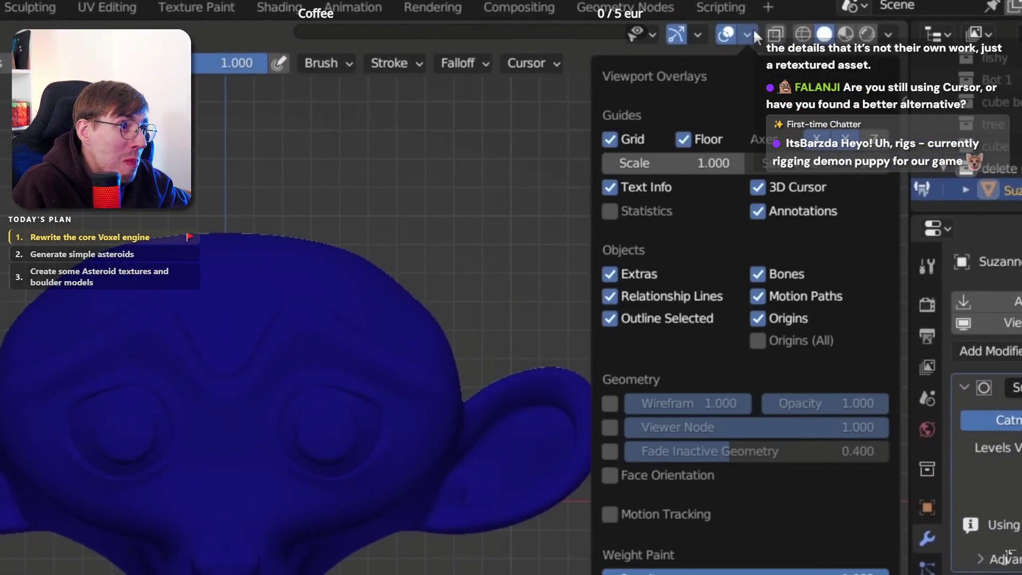
left_click(611, 404)
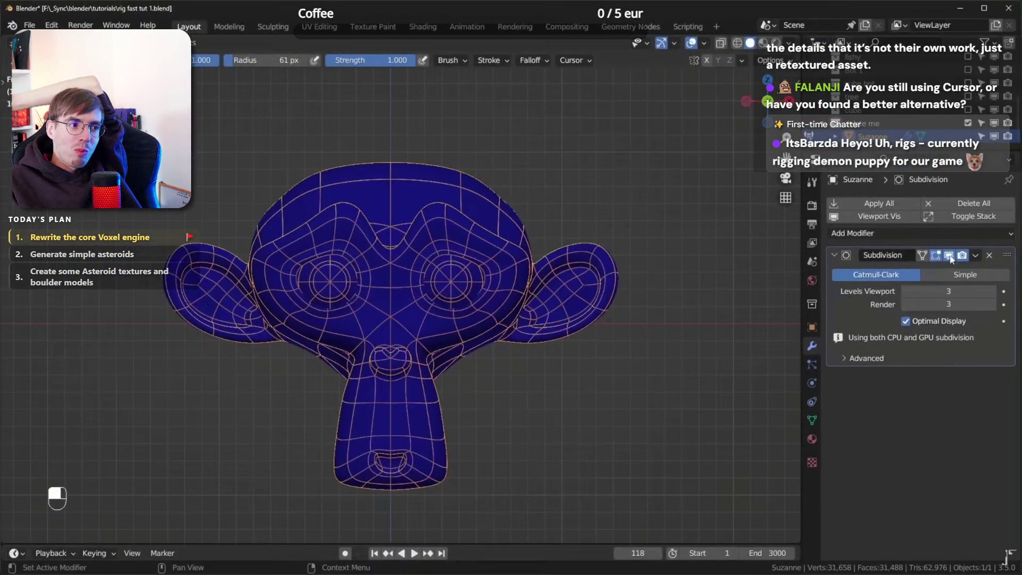
left_click(950, 255)
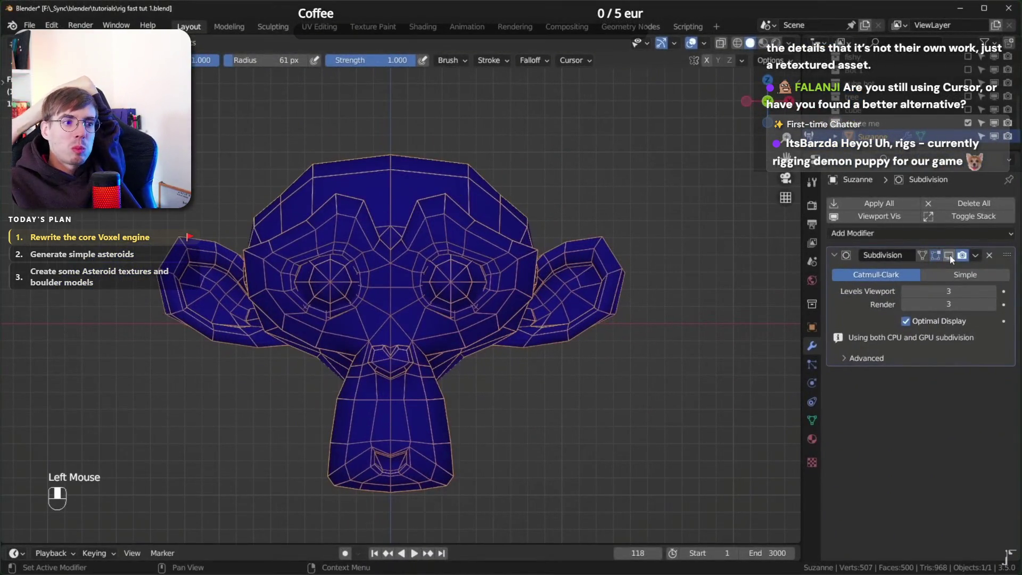
left_click(950, 255)
Paint weight across Suzanne's forehead, comparing with subdivision display on and off
left_click(454, 189)
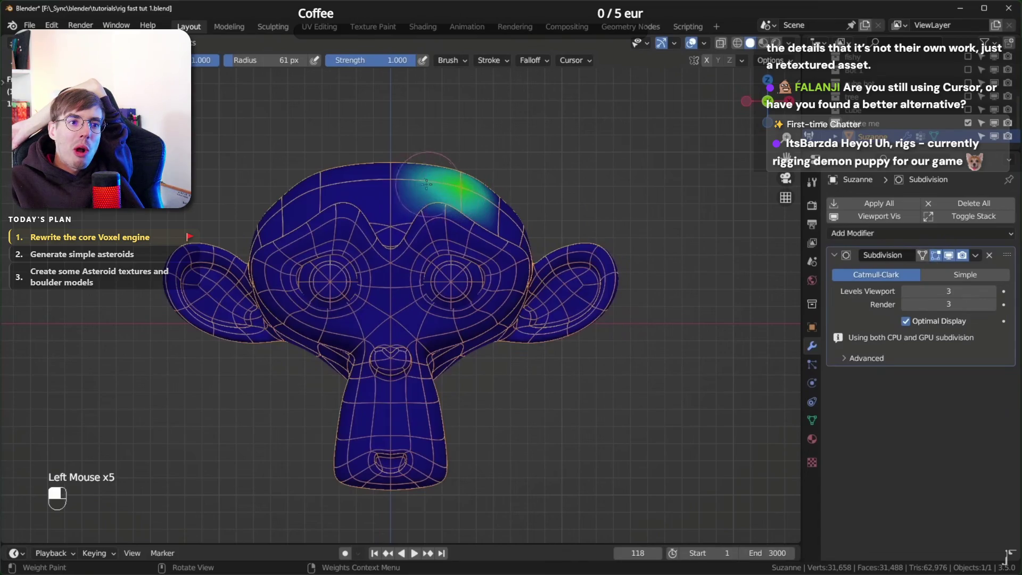
left_click_drag(426, 183, 388, 182)
left_click(948, 256)
left_click(947, 255)
left_click(947, 255)
left_click(947, 256)
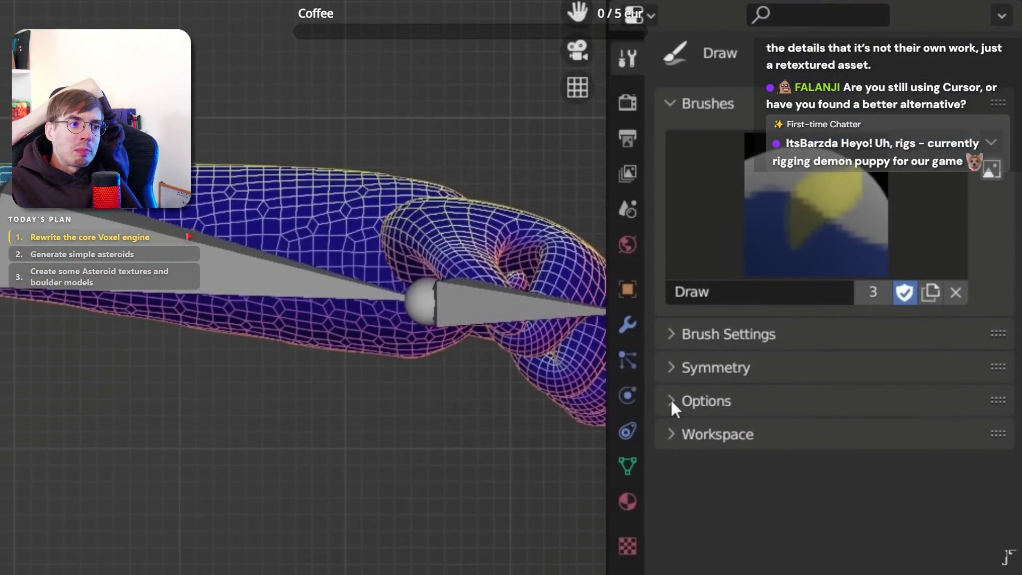
Expand the brush options, enable Auto Normalize, and paint weight onto the upper arm
left_click(842, 364)
left_click(816, 439)
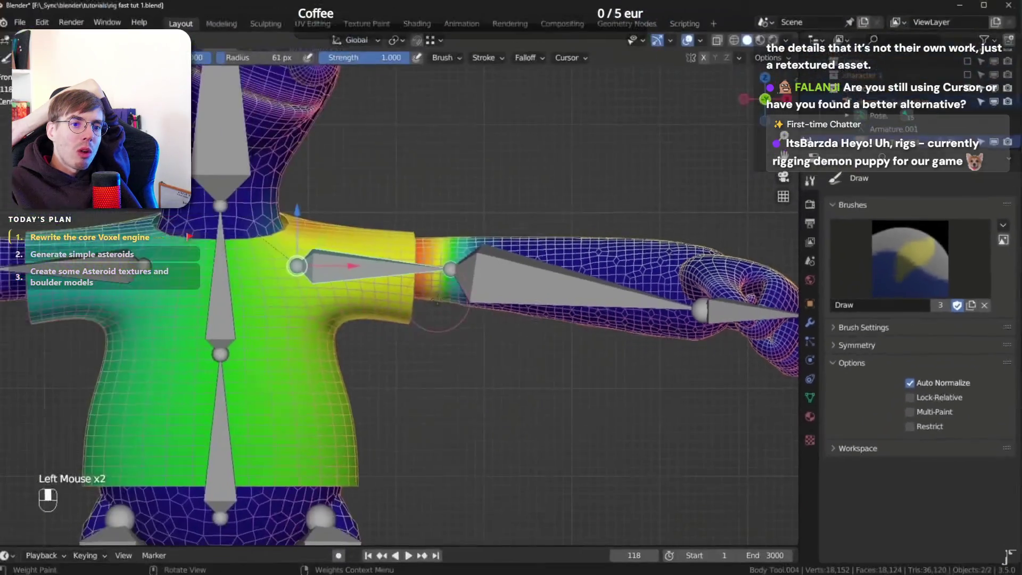
left_click(464, 310)
left_click(464, 310)
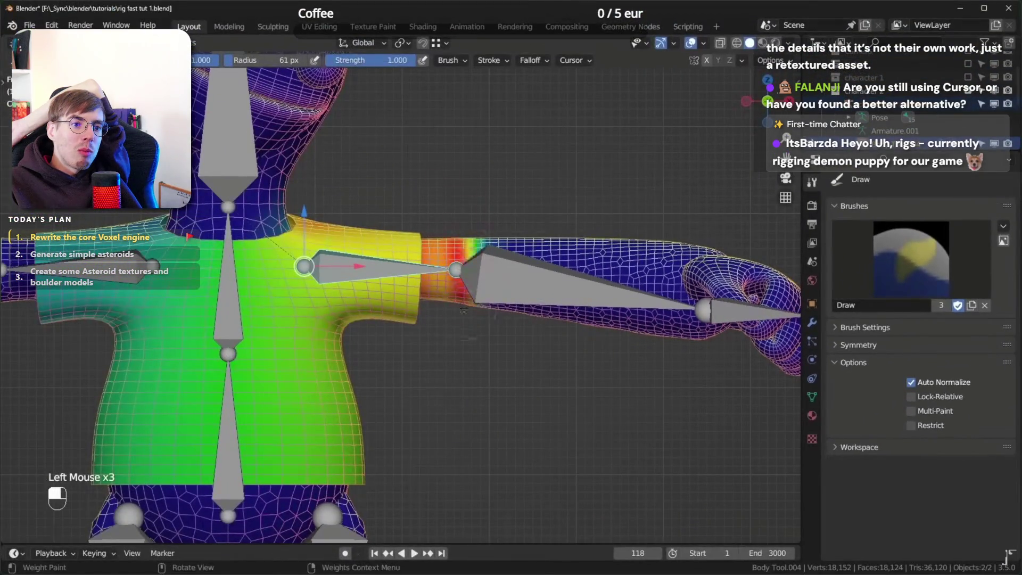
Check the forearm and upper arm bone weights and paint weight across the upper arm
left_click(532, 280, "ctrl")
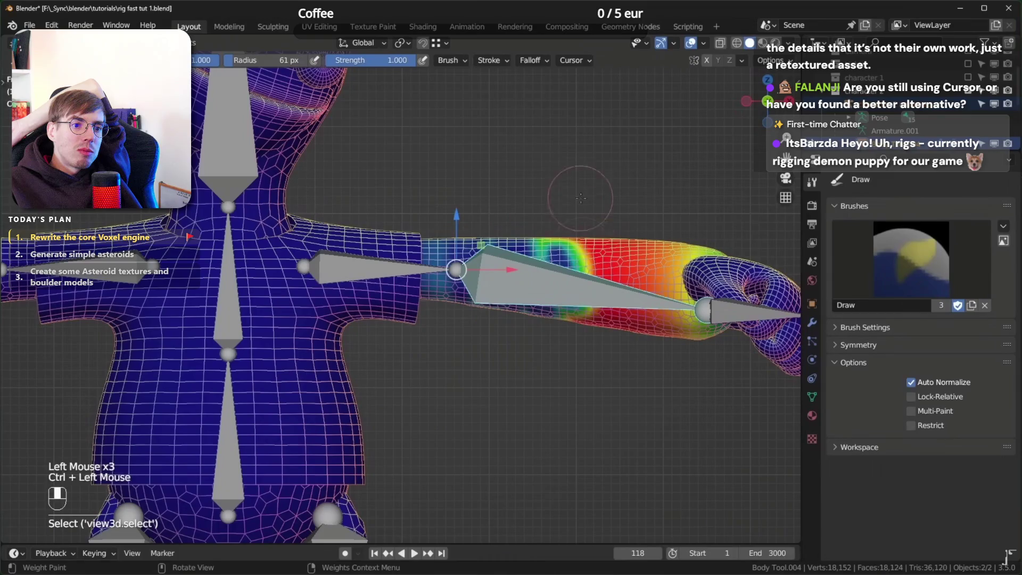
left_click(526, 172)
left_click(367, 197)
left_click(367, 197, "ctrl")
left_click_drag(367, 255, 506, 274)
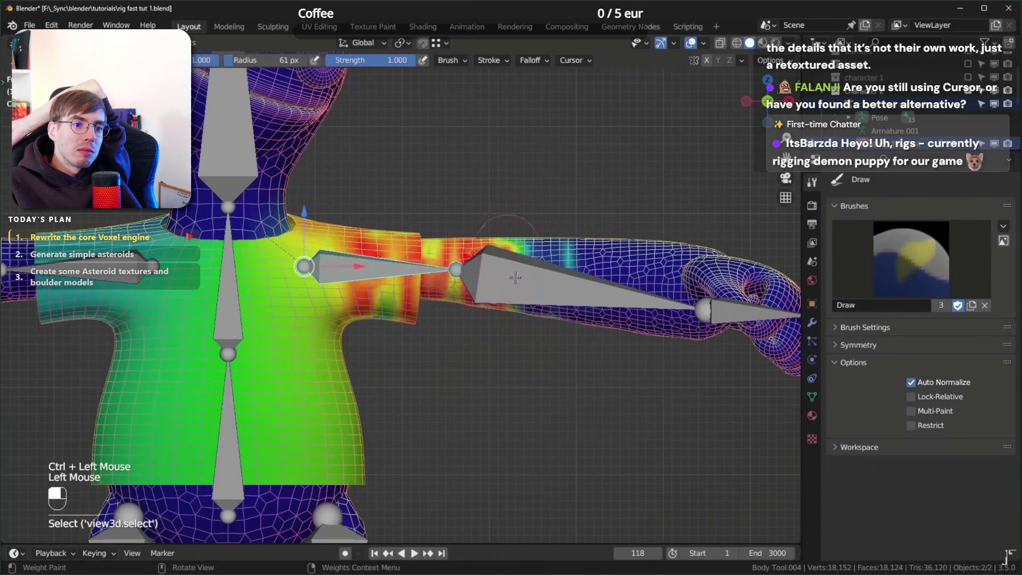
left_click(506, 277, "ctrl")
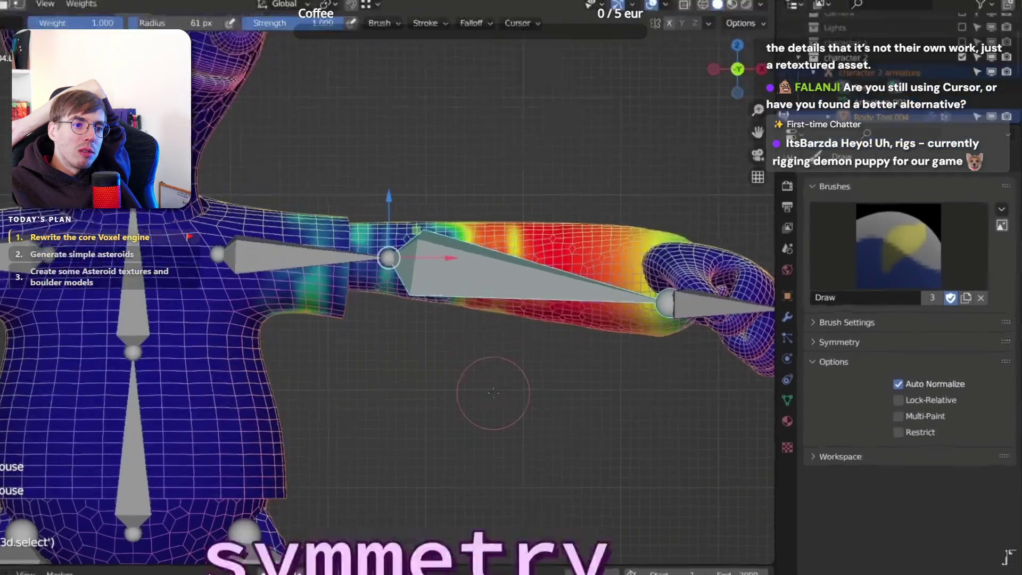
Reveal the Draw brush's blend, weight and strength settings and set Falloff Shape to Projected
left_click(814, 341)
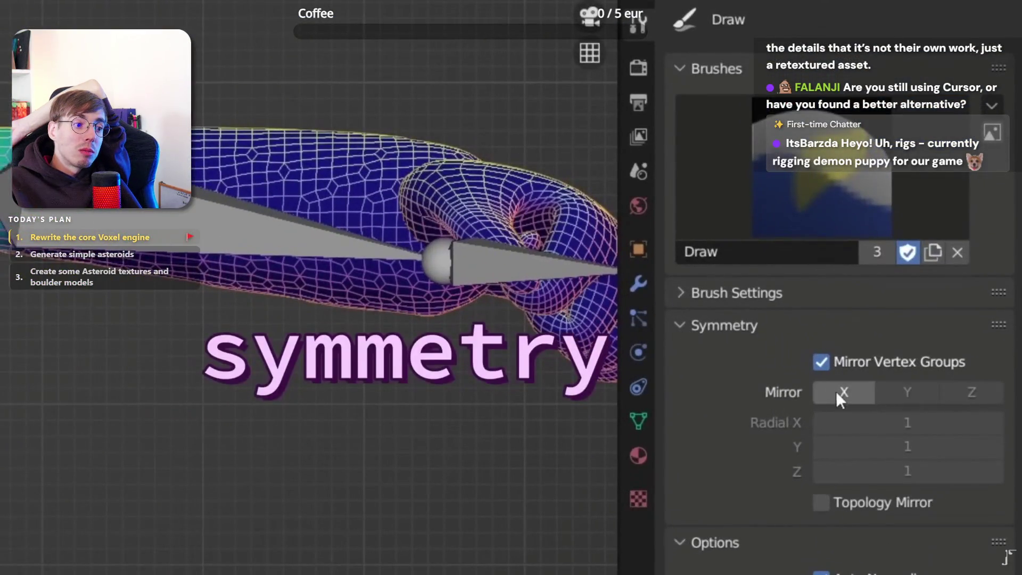
left_click(683, 294)
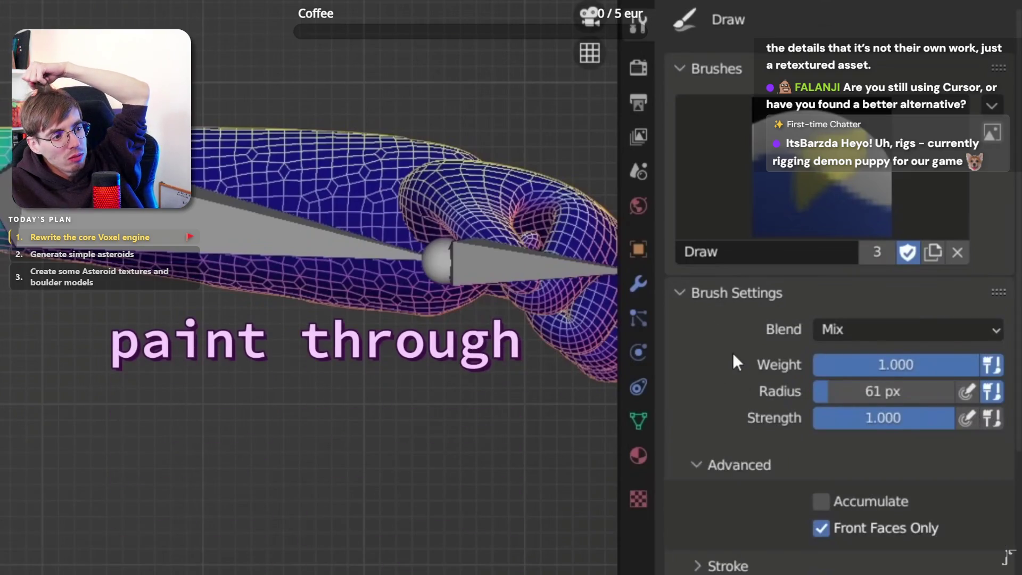
scroll(740, 372, "down", 5)
left_click(927, 469)
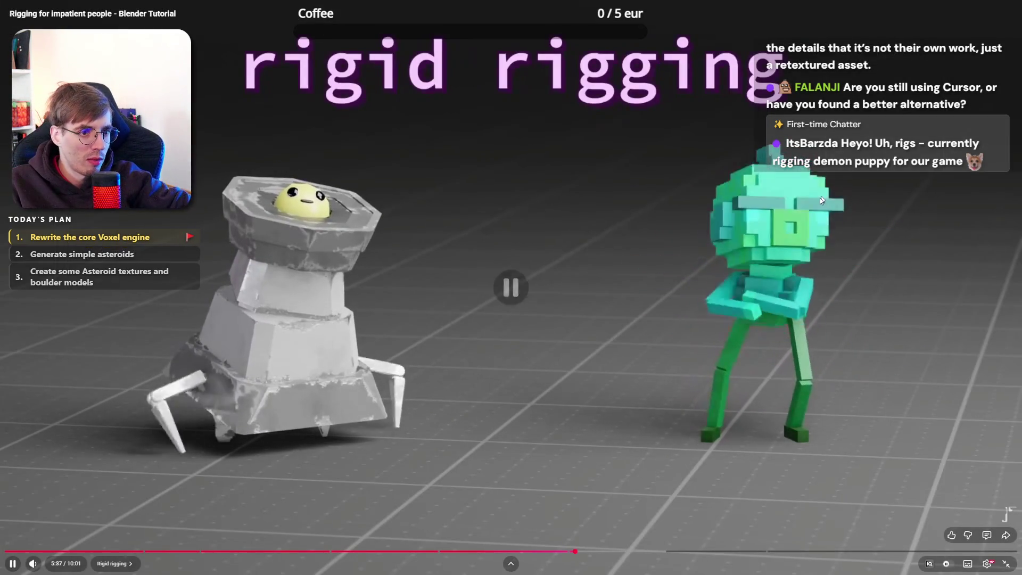
Pause and resume the tutorial at the 'Parent to nearest bone' add-on preferences
left_click(963, 196)
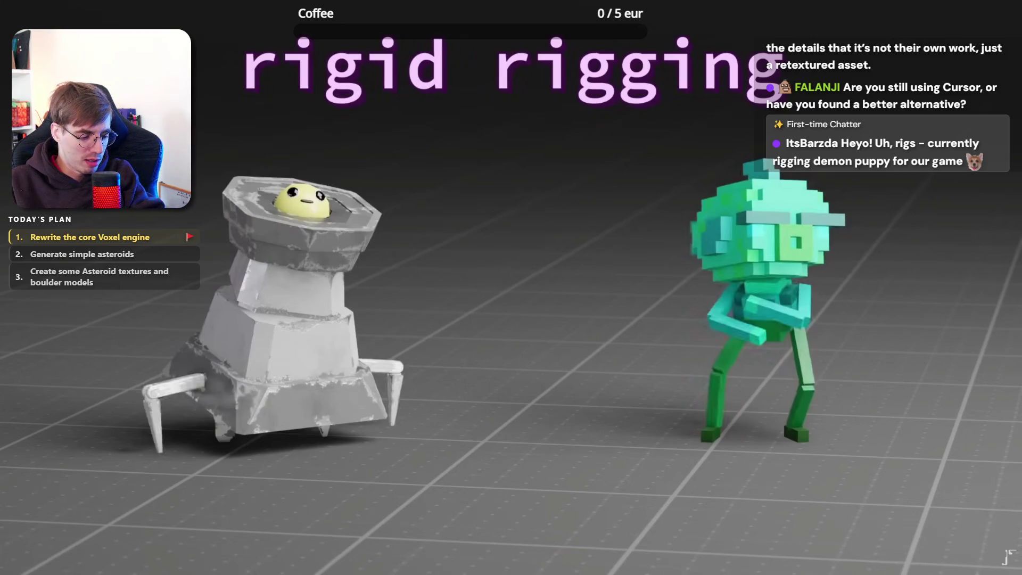
left_click(913, 327)
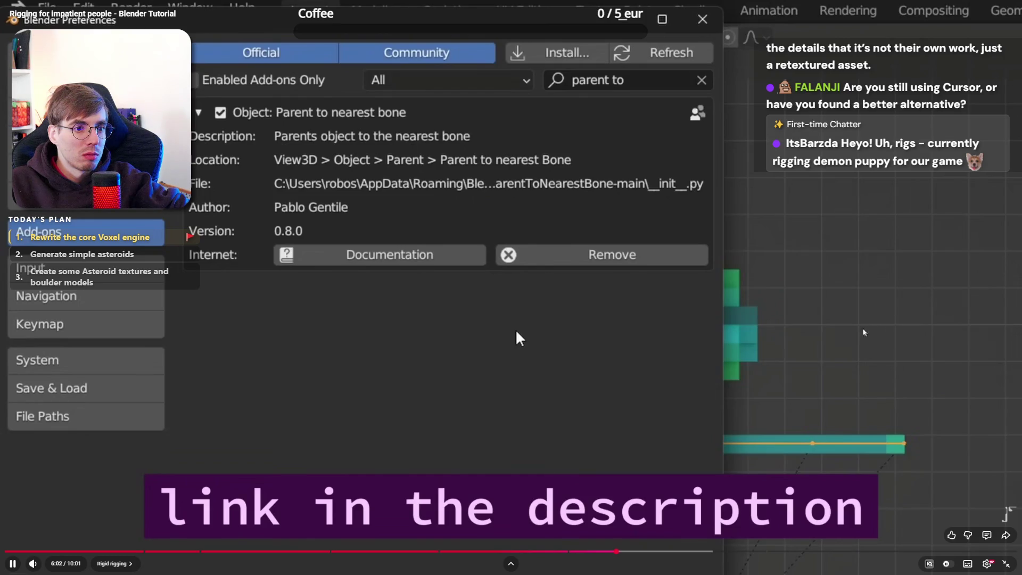
Skim the Blender rigging tutorial from parenting ahead to weight painting, then exit fullscreen playback
left_click(854, 328)
left_click(849, 325)
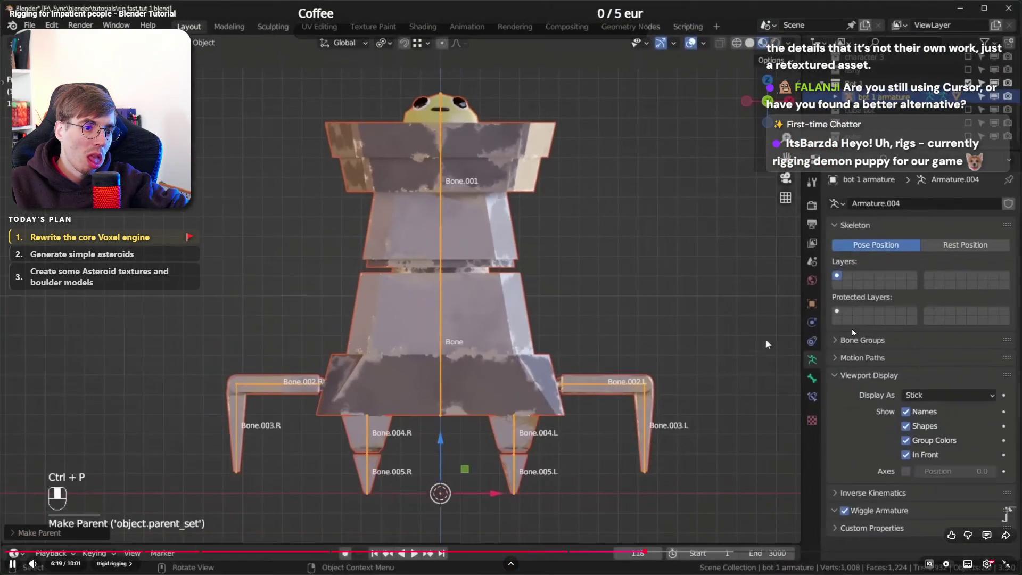
left_click(868, 326)
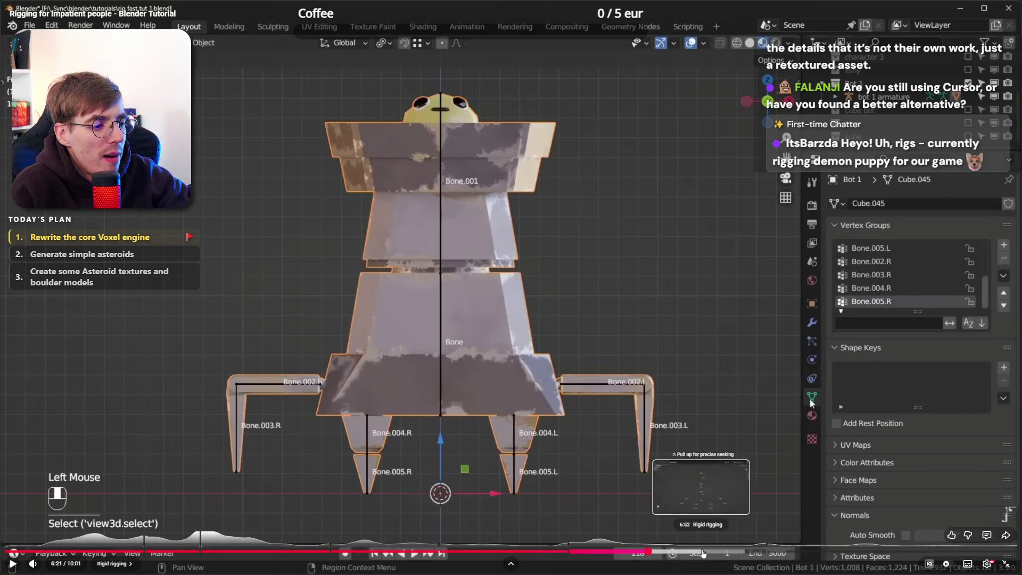
left_click_drag(719, 554, 980, 554)
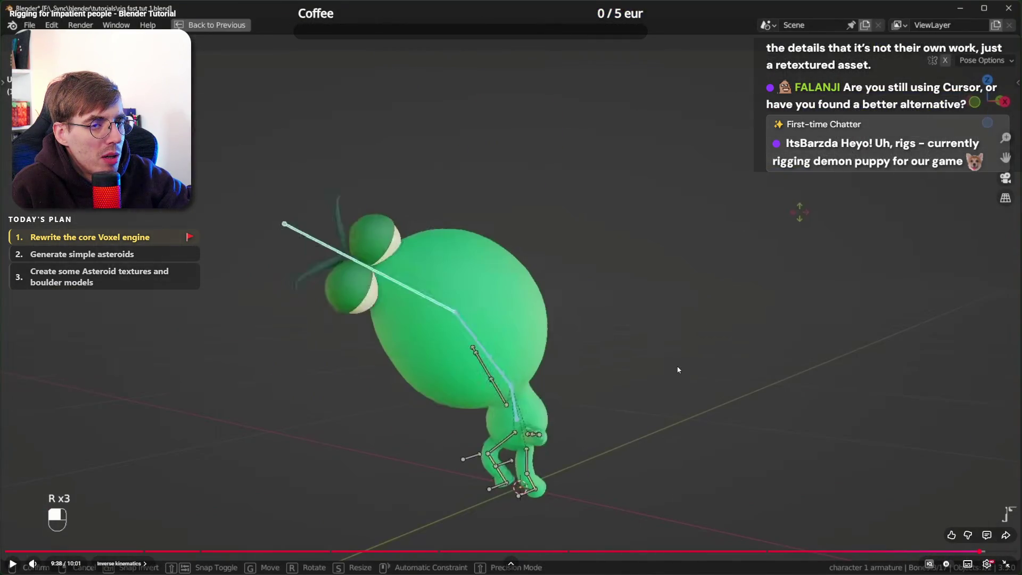
key("Escape")
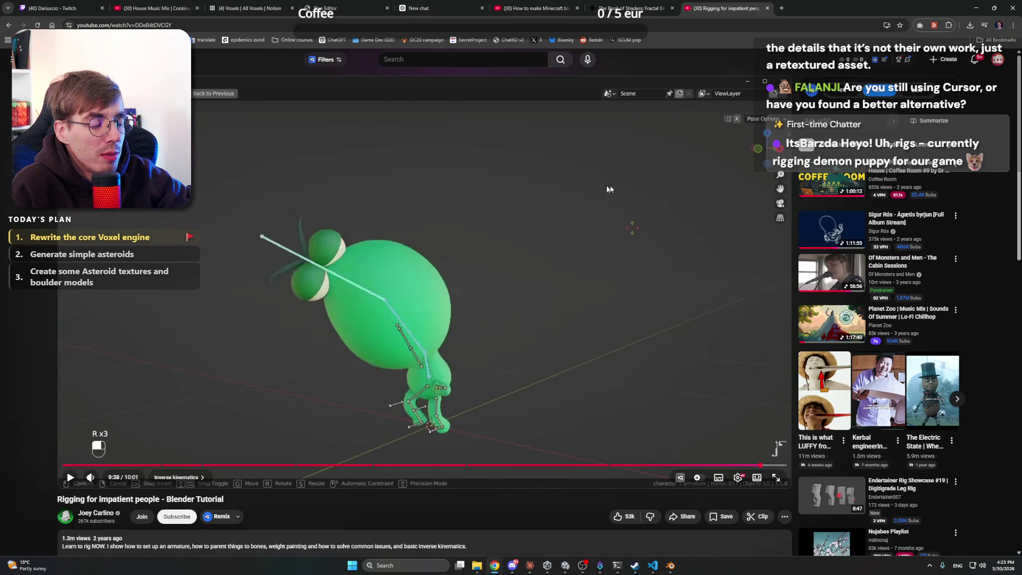
Close the Chrome rigging tutorial tab, minimise the browser and bring the Unity editor forward
left_click(155, 8)
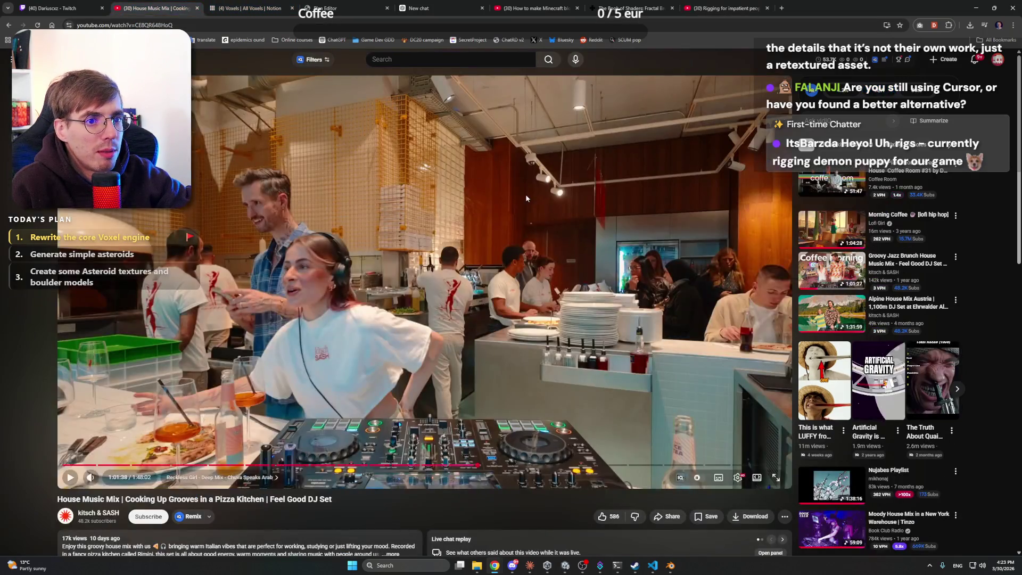
left_click(725, 4)
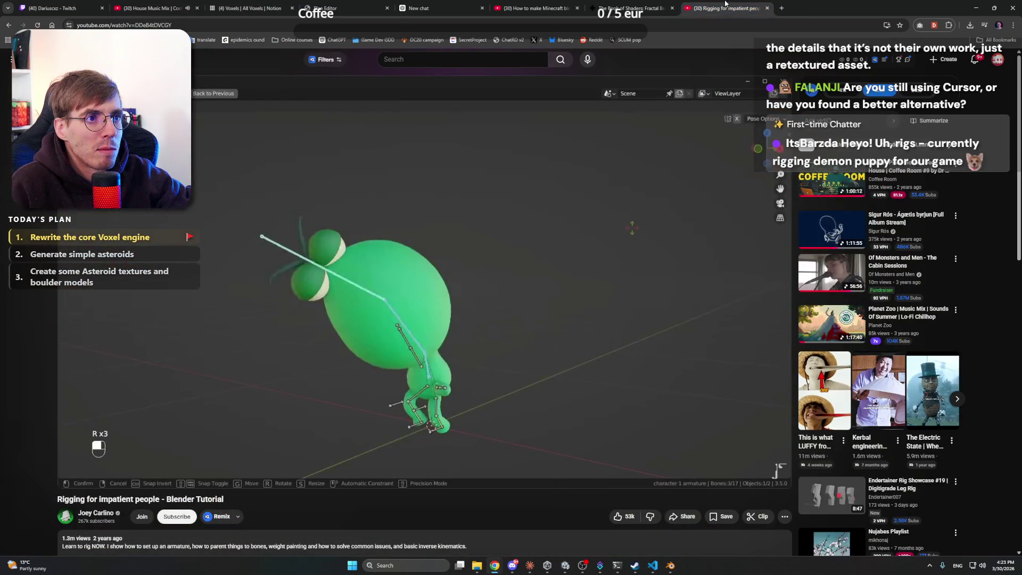
left_click(535, 8)
left_click(631, 8)
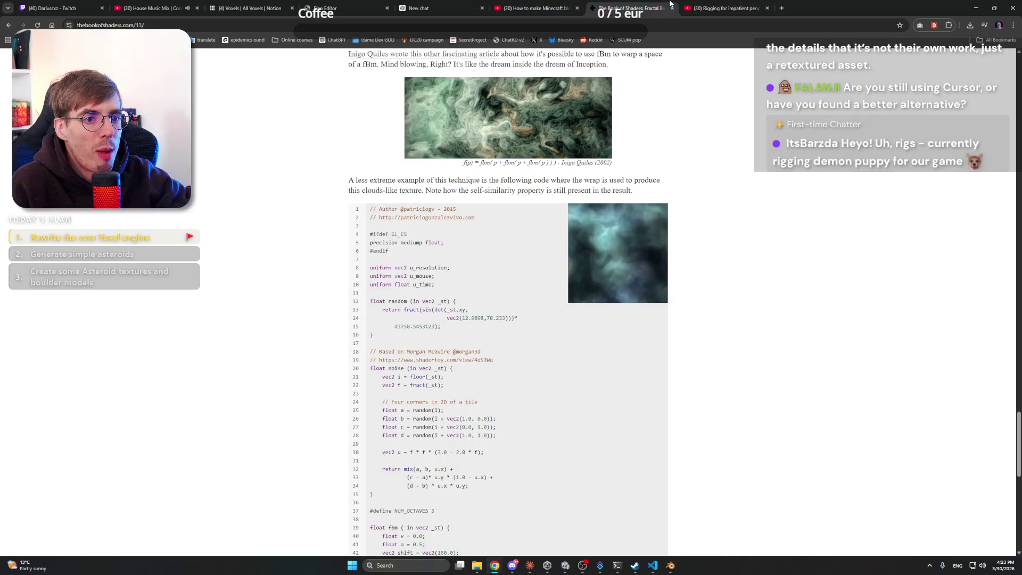
left_click(772, 6)
left_click(767, 8)
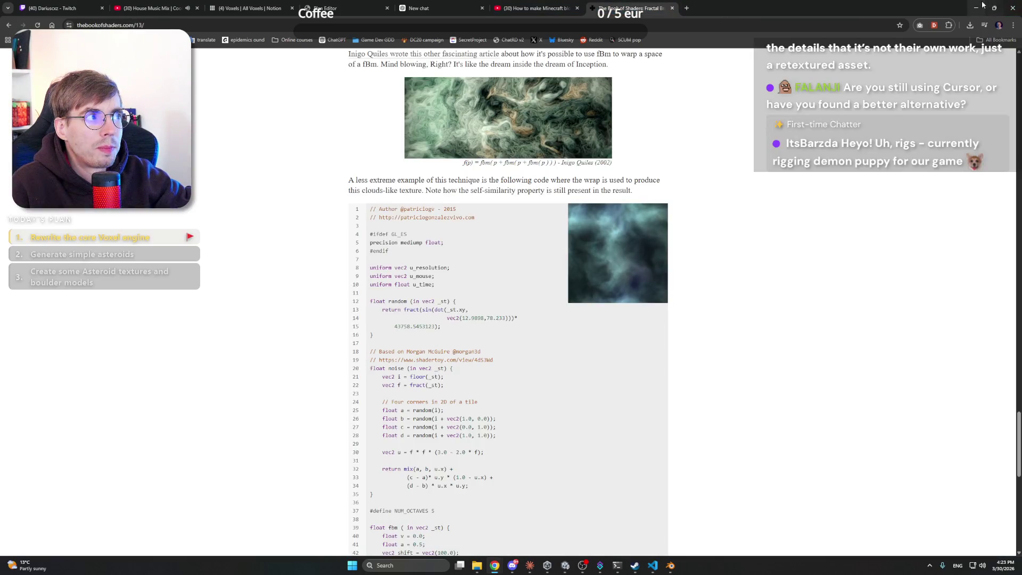
left_click(983, 5)
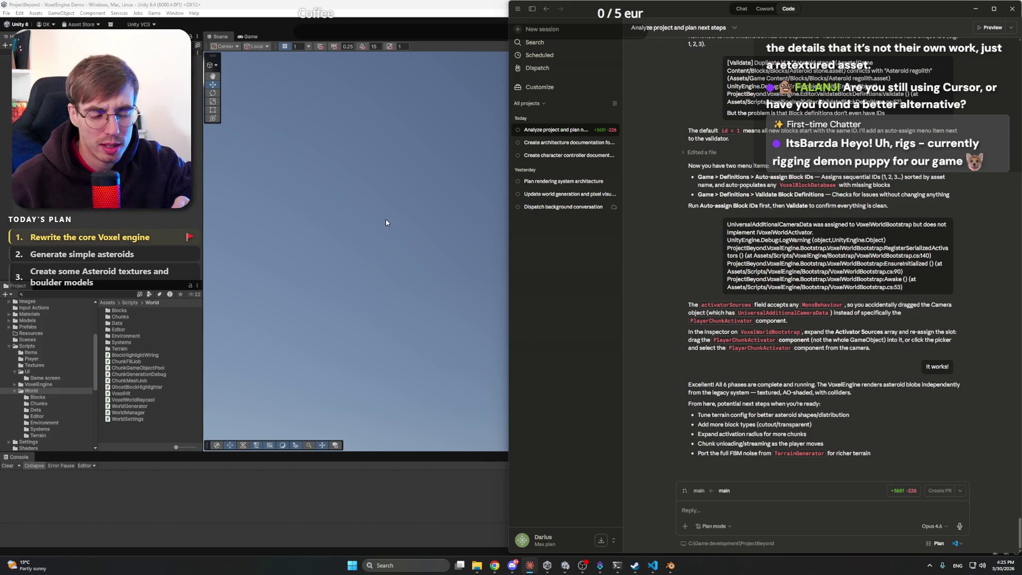
left_click(386, 223)
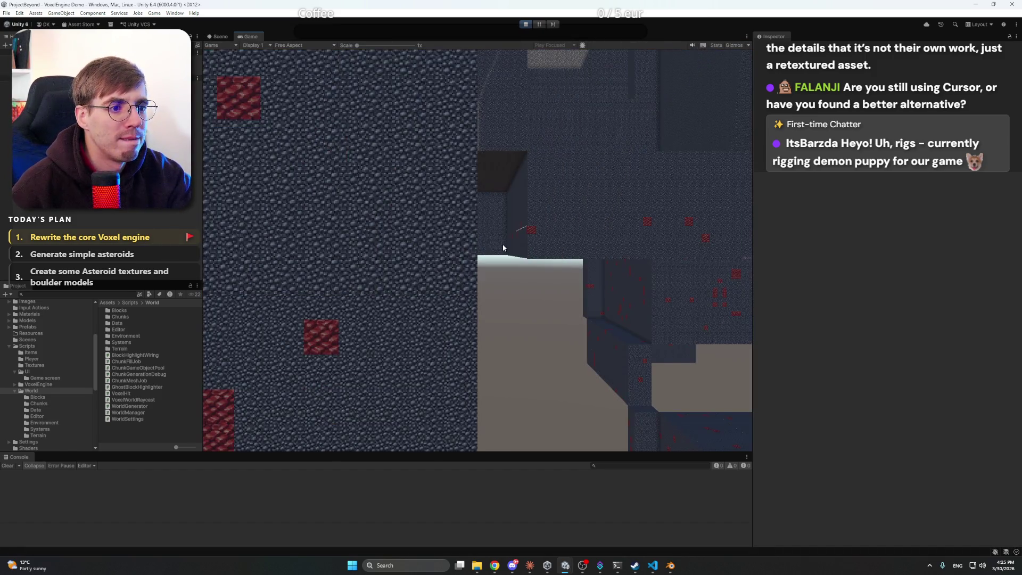
Stop the Unity game and start a Claude prompt to update CurrentArchitecture.md with how Voxel Engine works
left_click(526, 24)
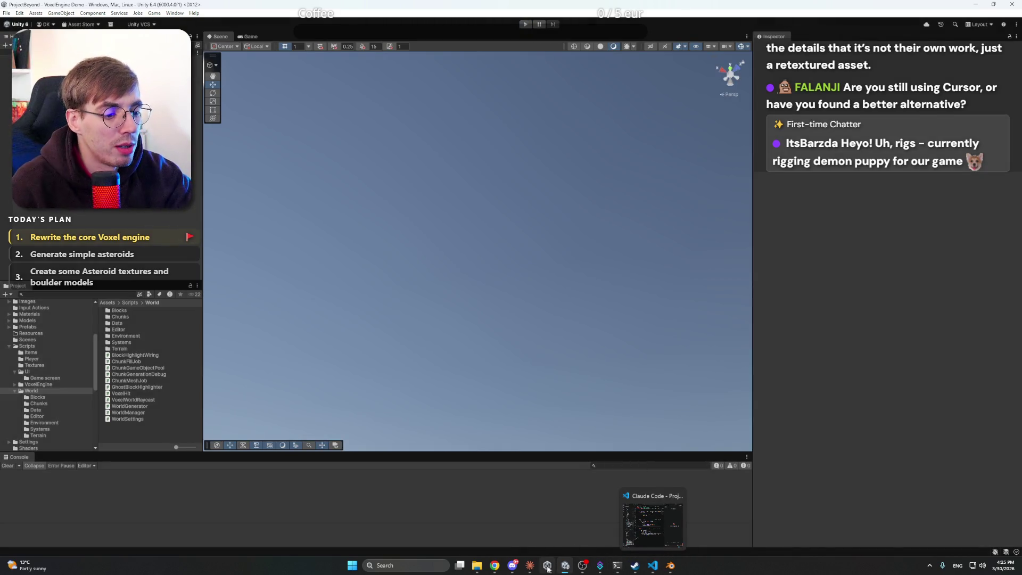
left_click(530, 565)
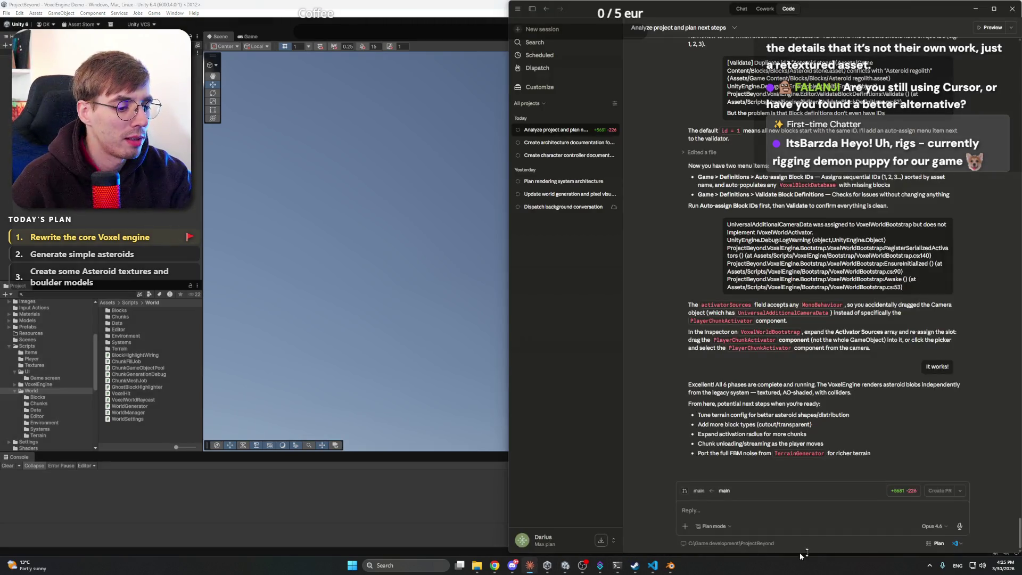
left_click(832, 512)
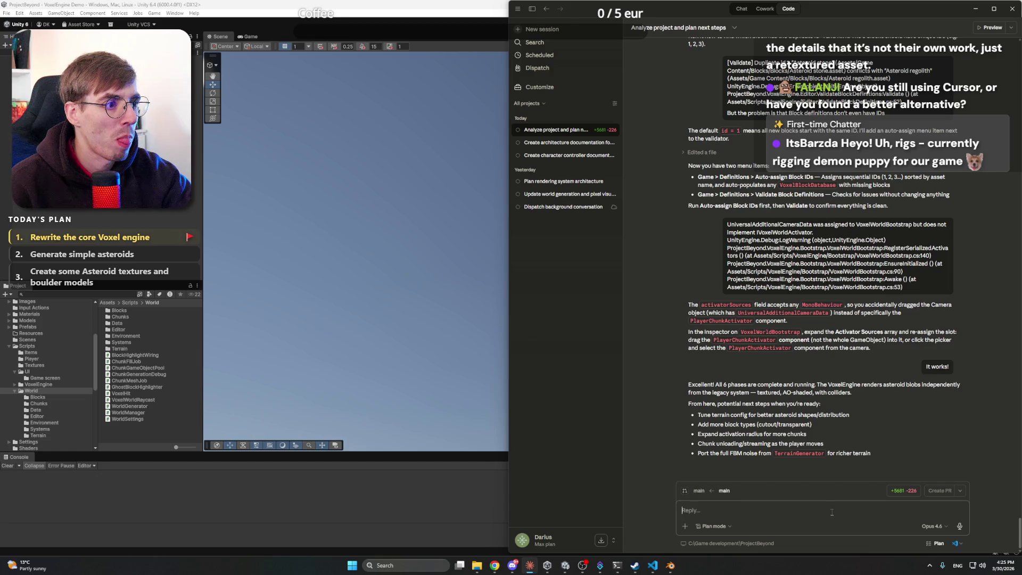
type("There is a Ac")
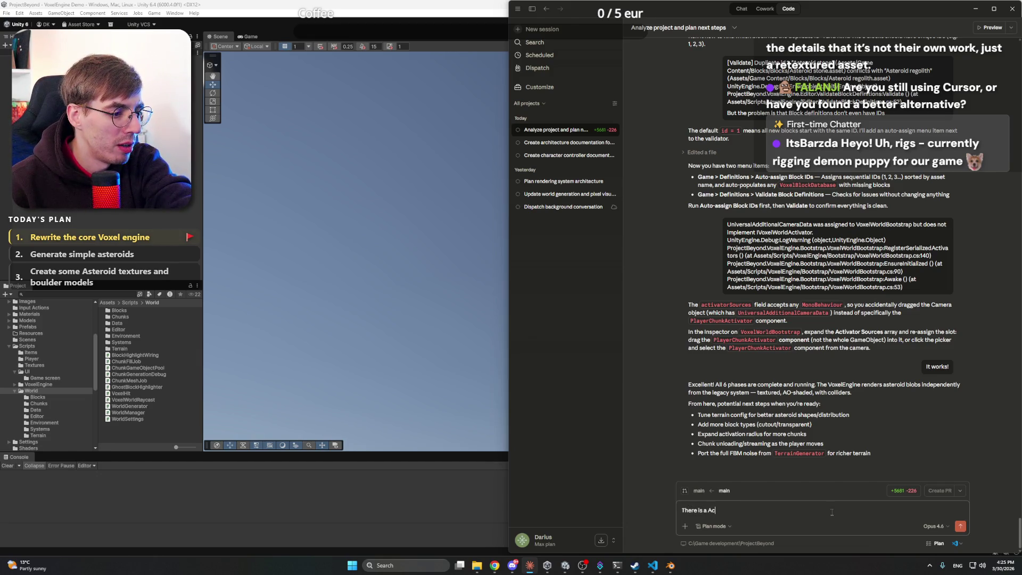
key("BackSpace")
type("CurrentArchite")
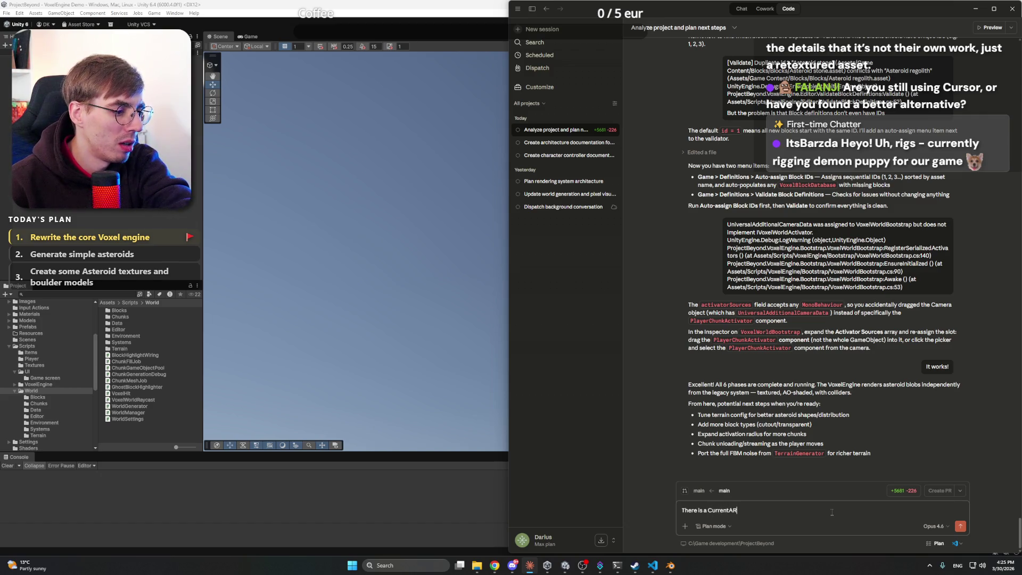
type("cture.")
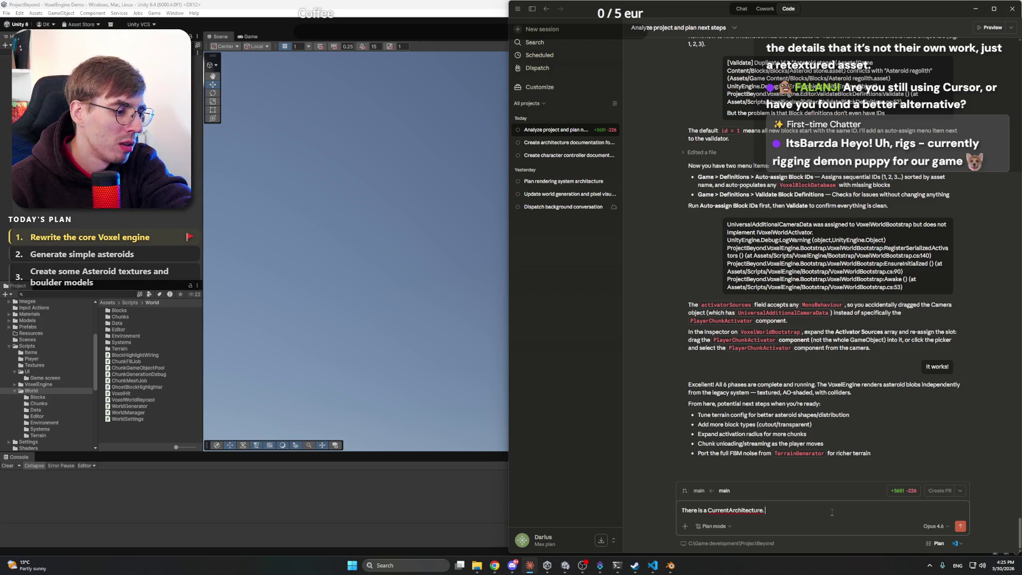
type("md file ")
type("(")
type("or close to that). ")
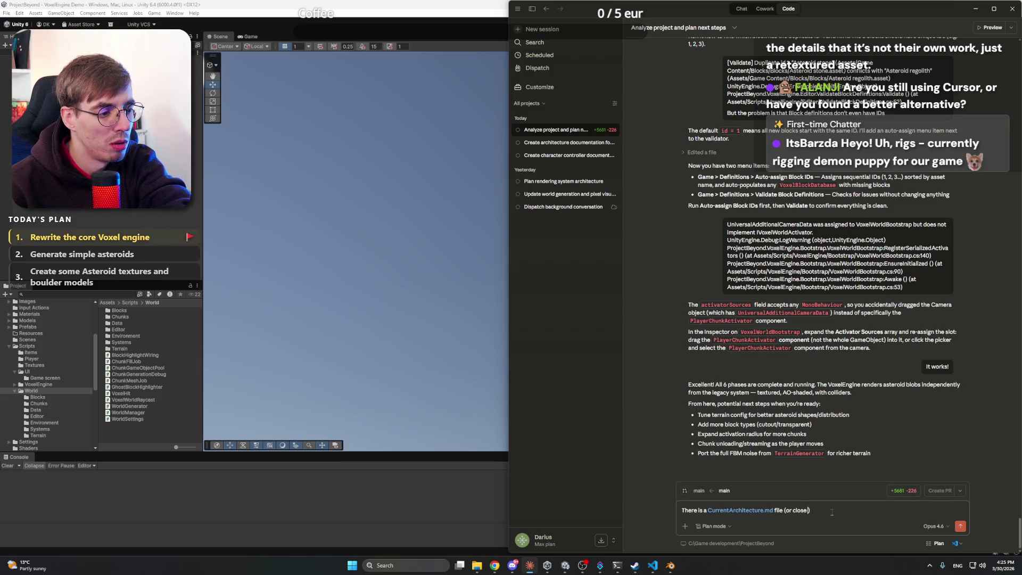
type("Up")
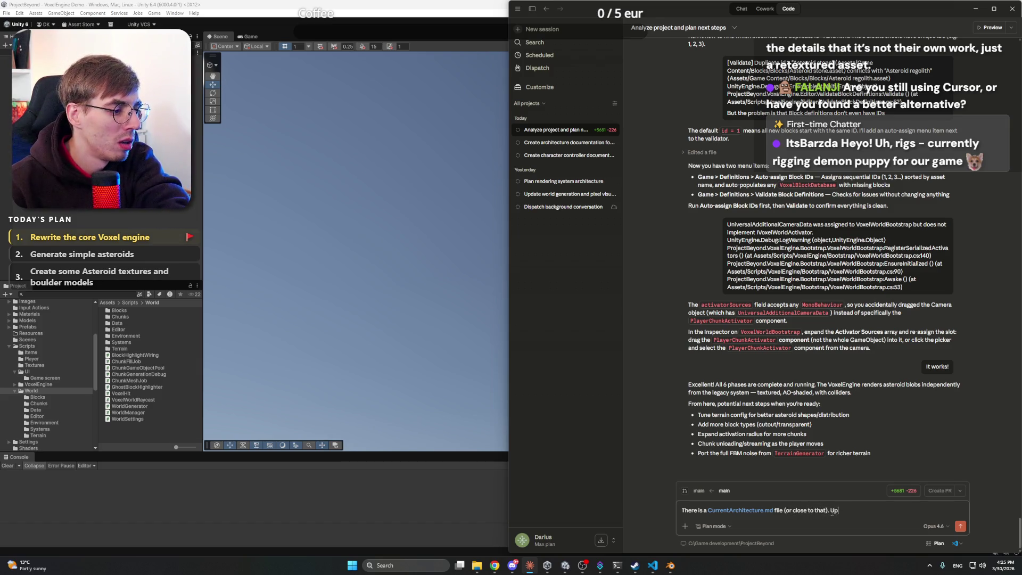
type("date it no")
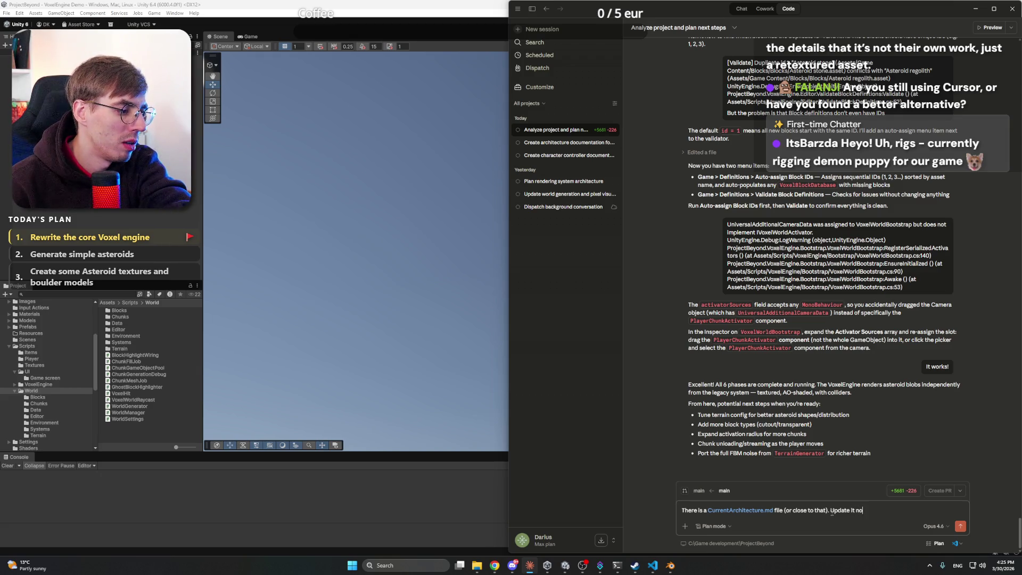
type("w, with how ")
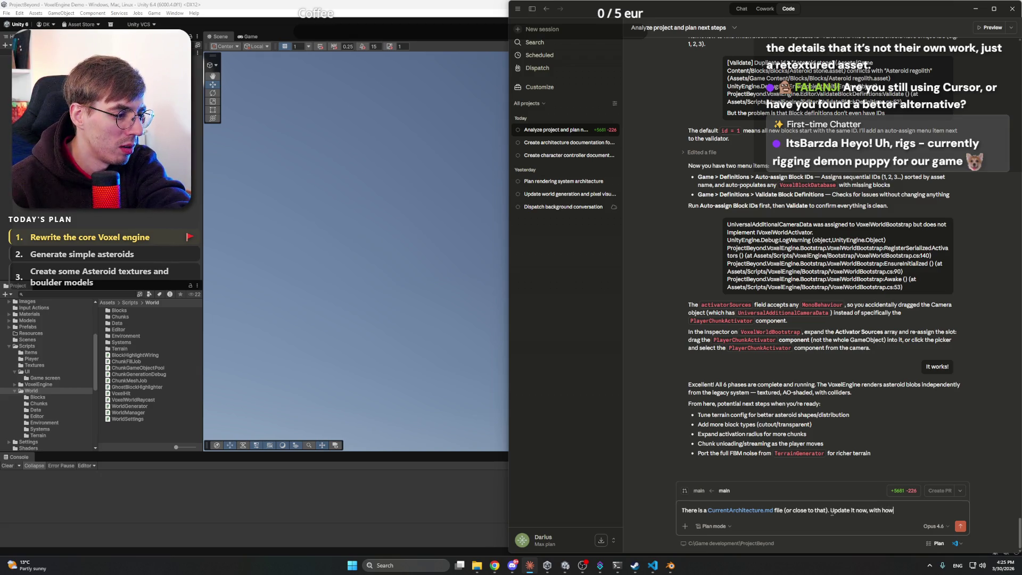
type("Voxel Engin")
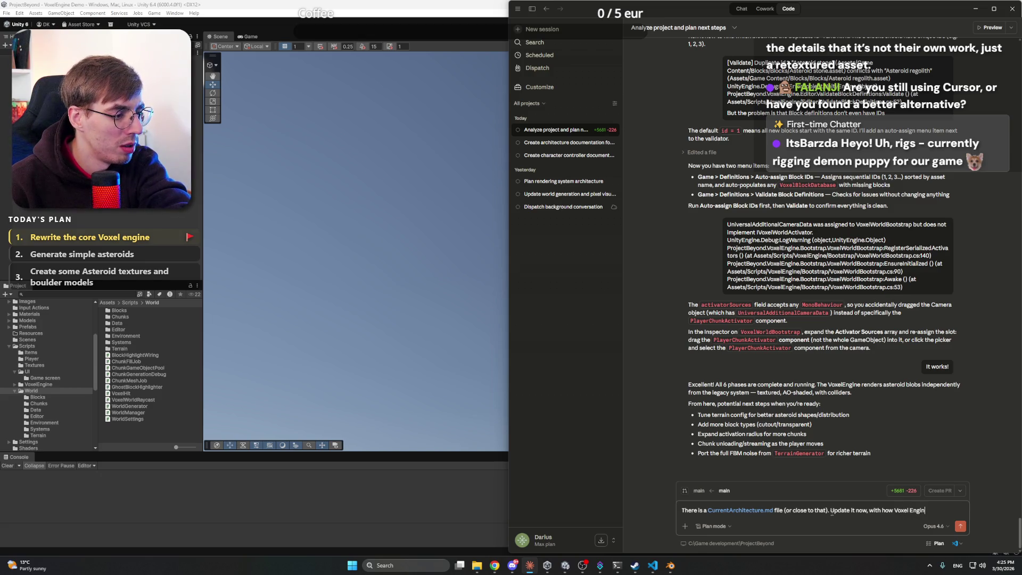
type("e works now. Also, in")
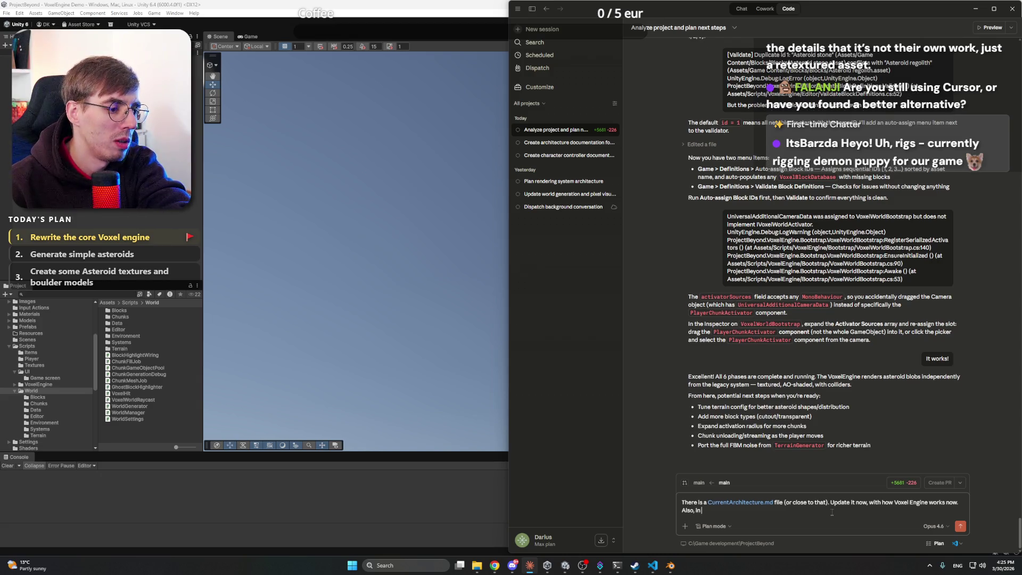
type(" the beggining, create a small")
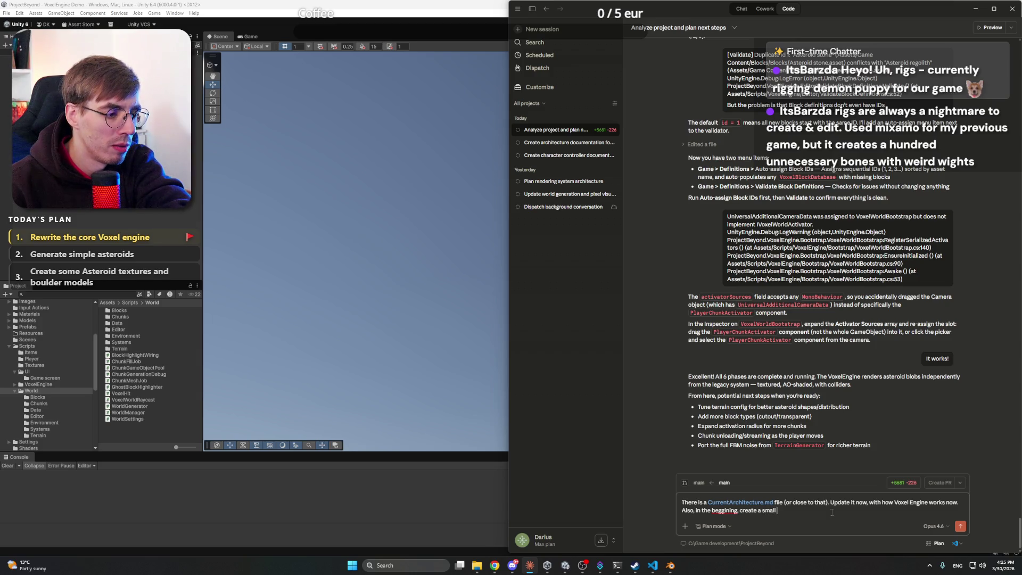
type(" De")
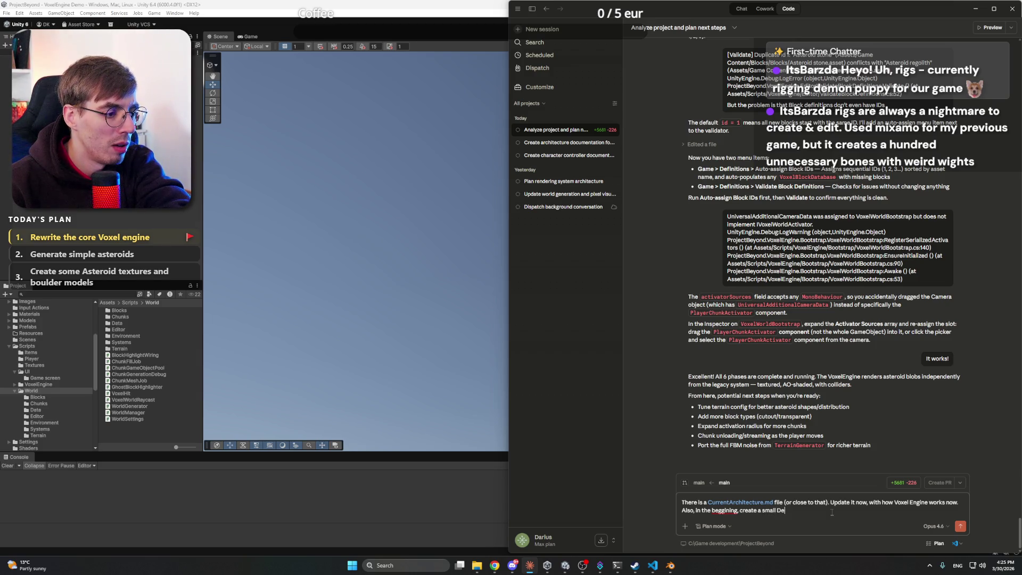
type("finitaions an")
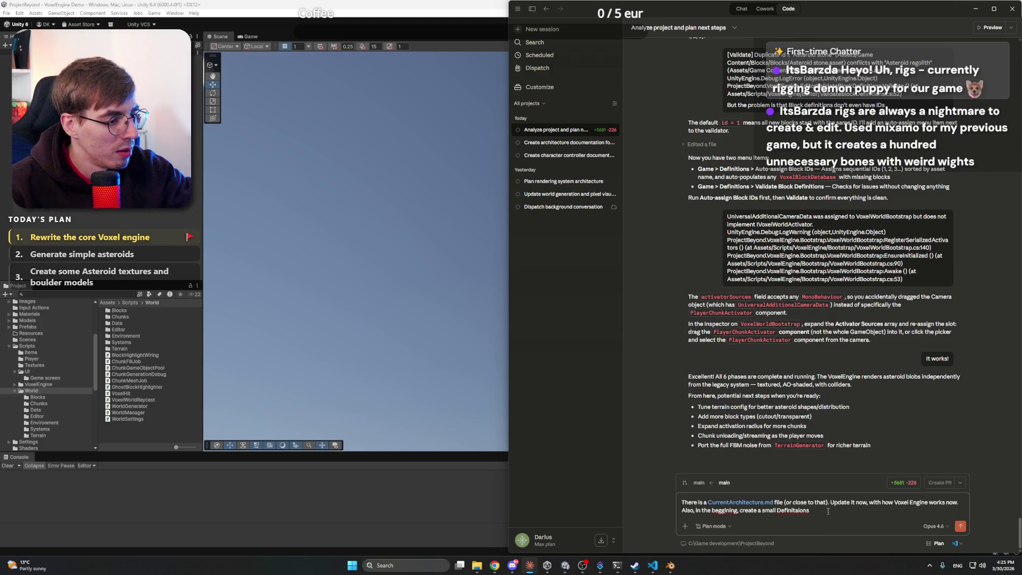
Add a Definitions part with the example 'ChunkPayload -> block data only of chunk and so on'
right_click(788, 510)
left_click(825, 376)
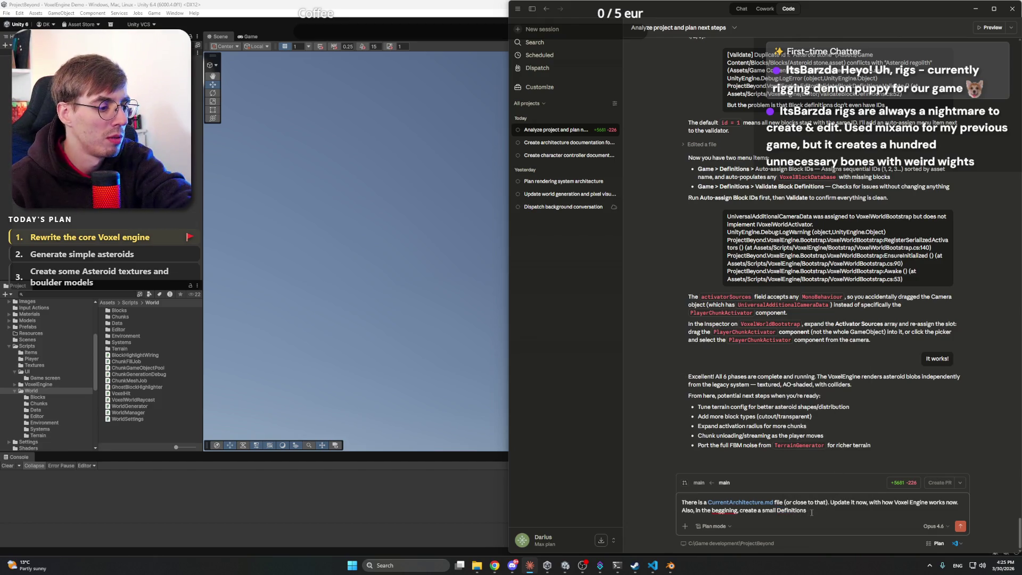
type("part")
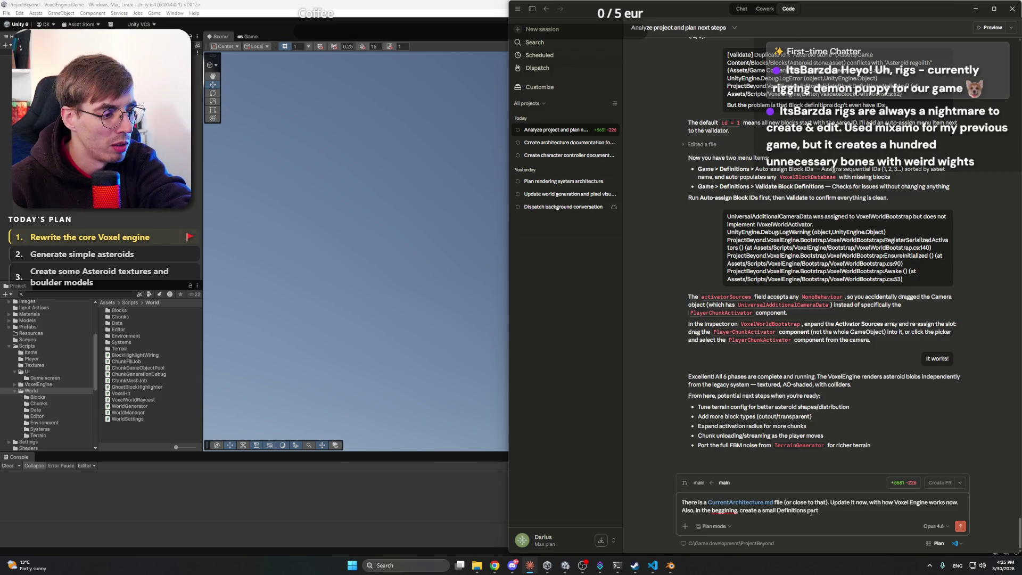
type(", like - P")
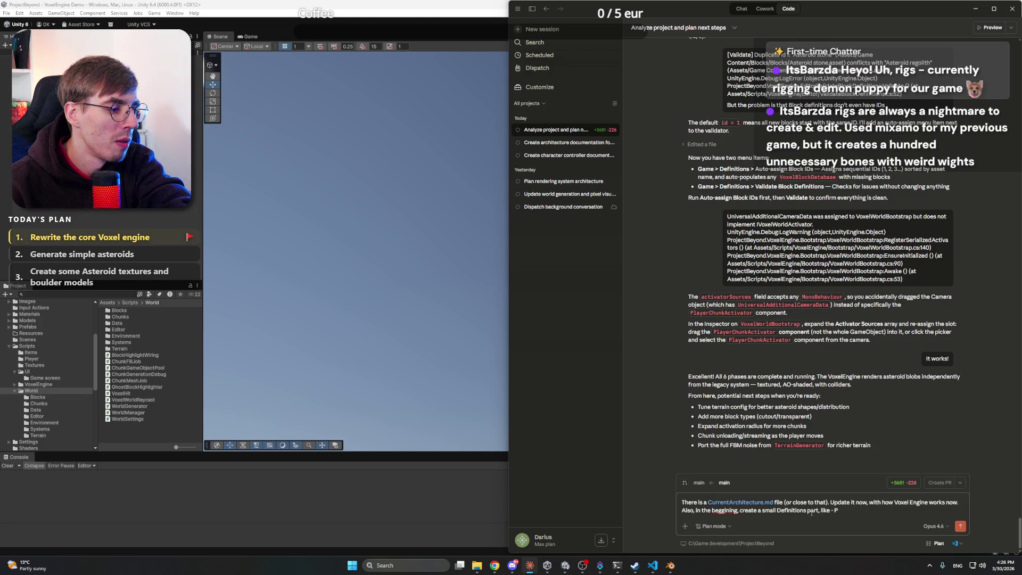
key("BackSpace")
type("Chunk")
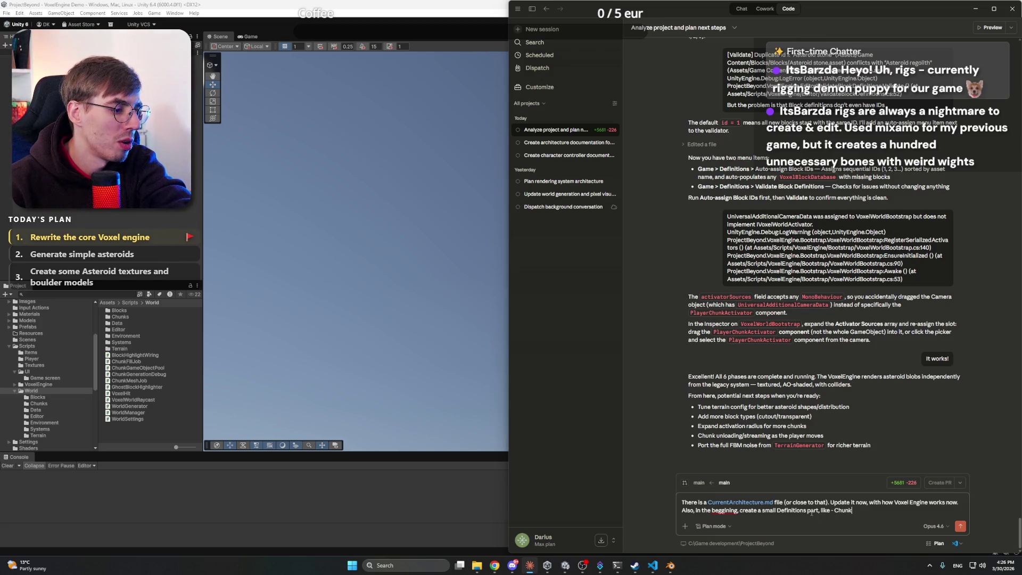
type("Payload -> 3D")
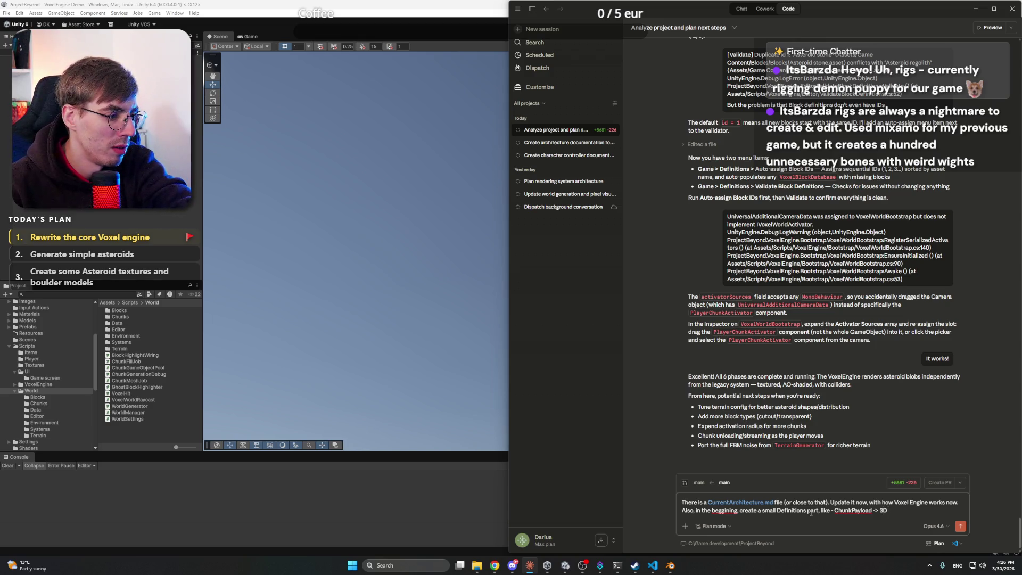
type(" Data of ")
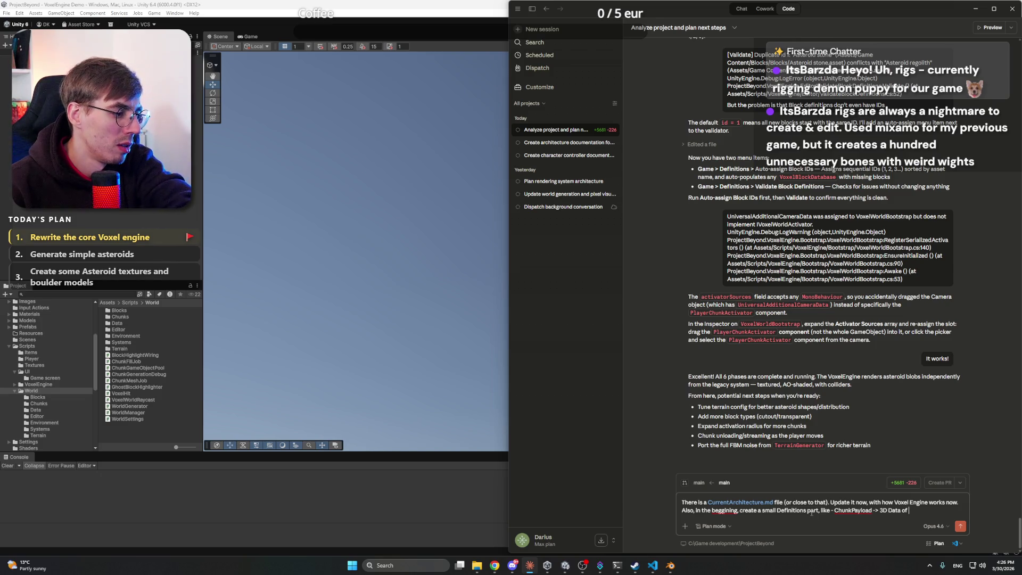
key("BackSpace")
key("BackSpace")
type("nly of chunk")
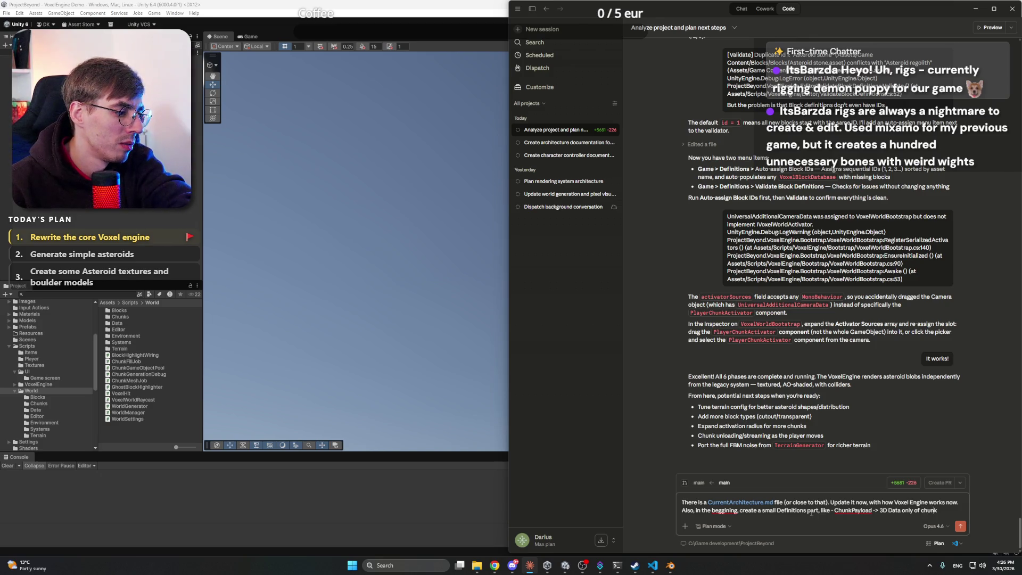
type("block")
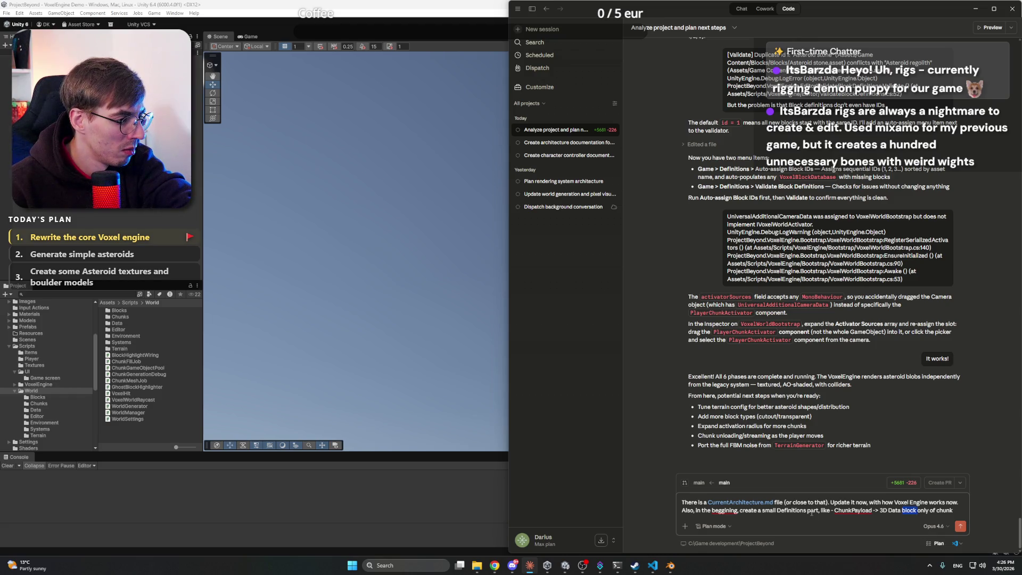
key("BackSpace")
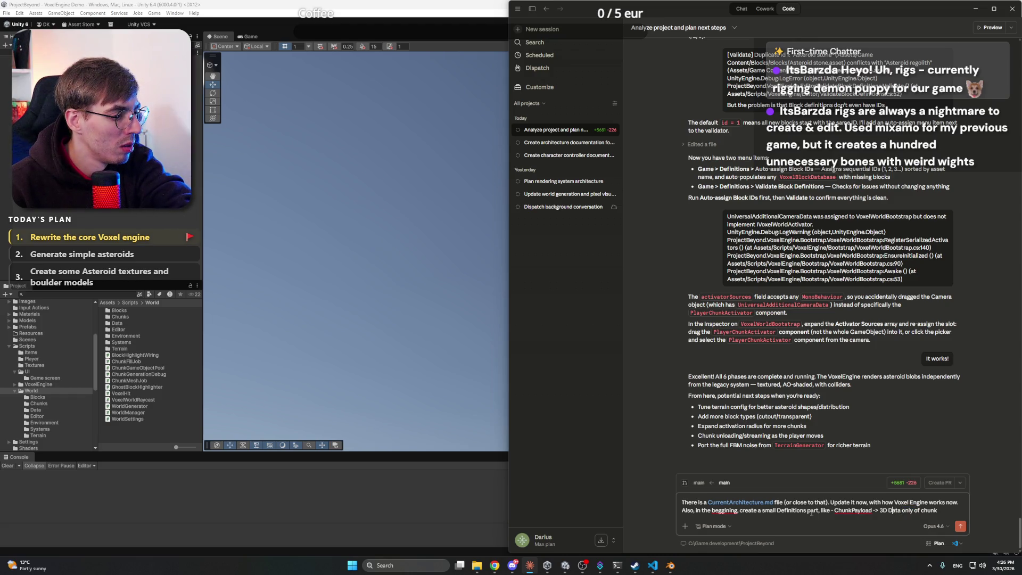
key("Delete")
type("block data")
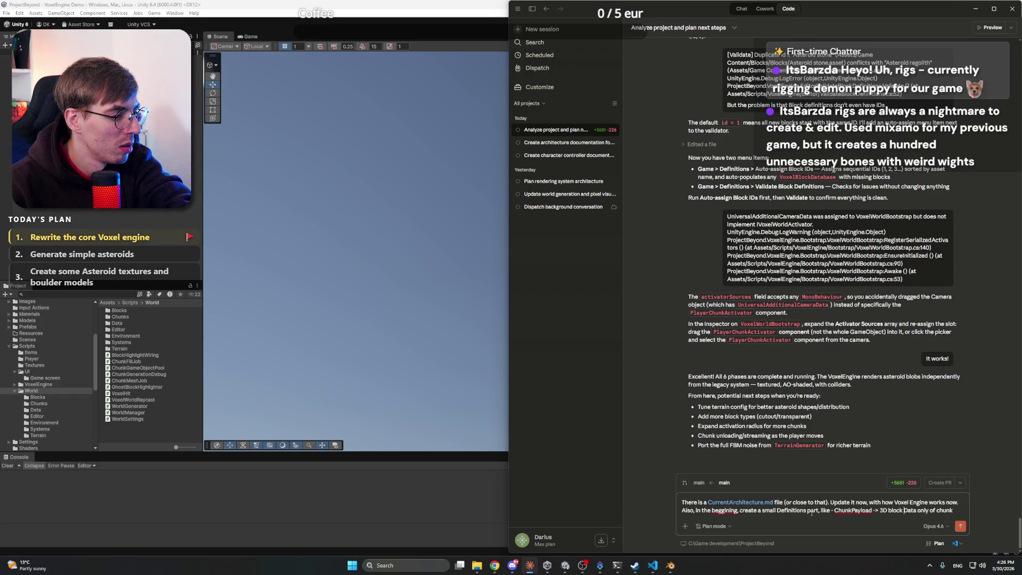
type(" only of chunk and so on.")
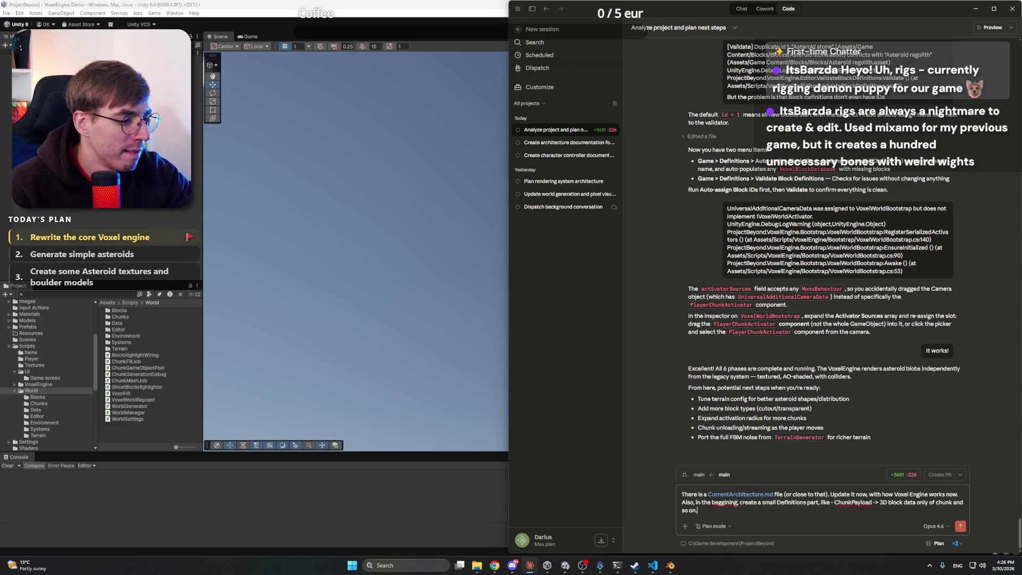
Correct 'beginning' and the ChunkPayload spelling and arrow spacing in the draft, then switch to Unity
right_click(733, 503)
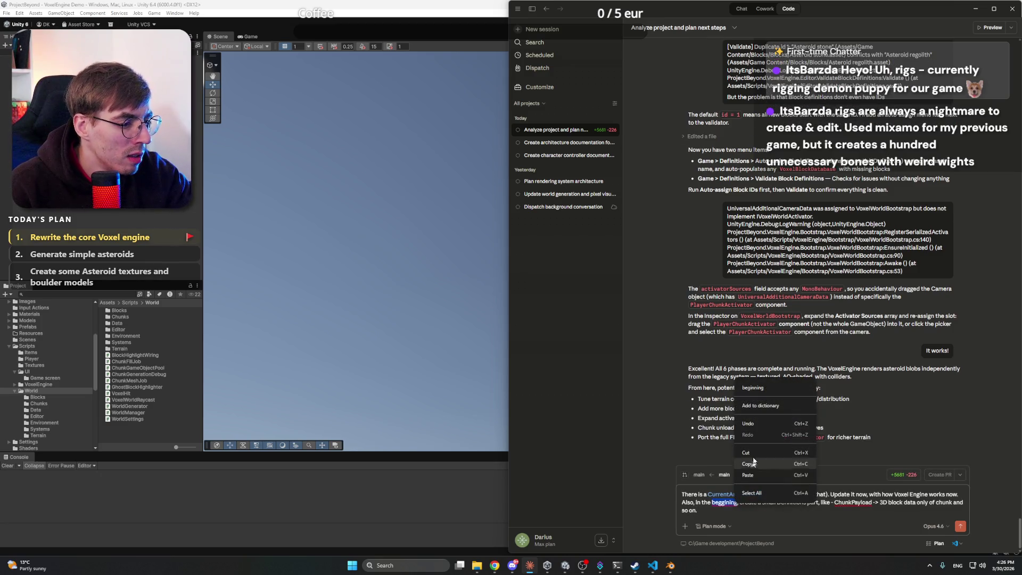
left_click(759, 391)
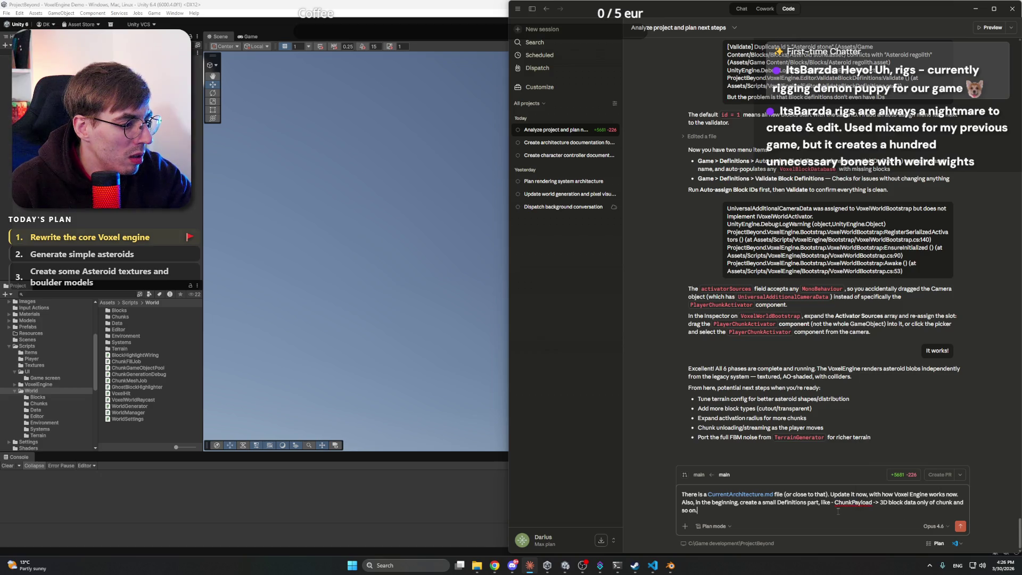
left_click(875, 502)
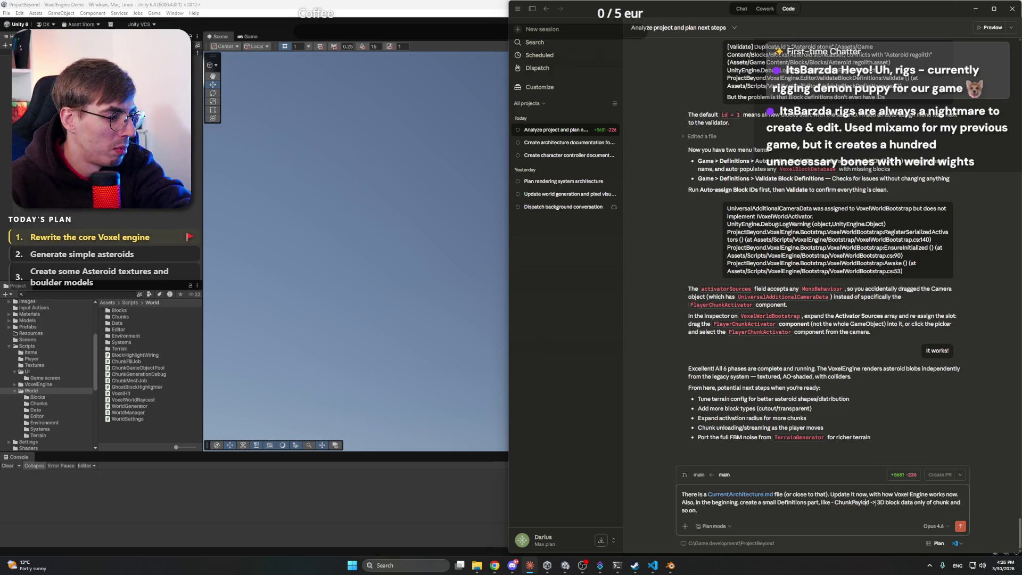
type("a")
left_click(876, 503)
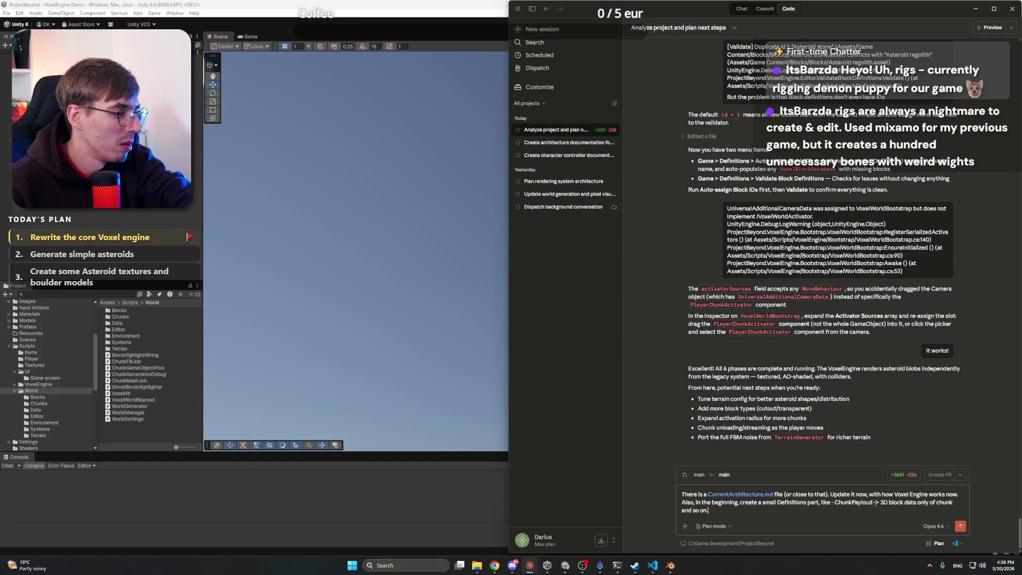
right_click(868, 503)
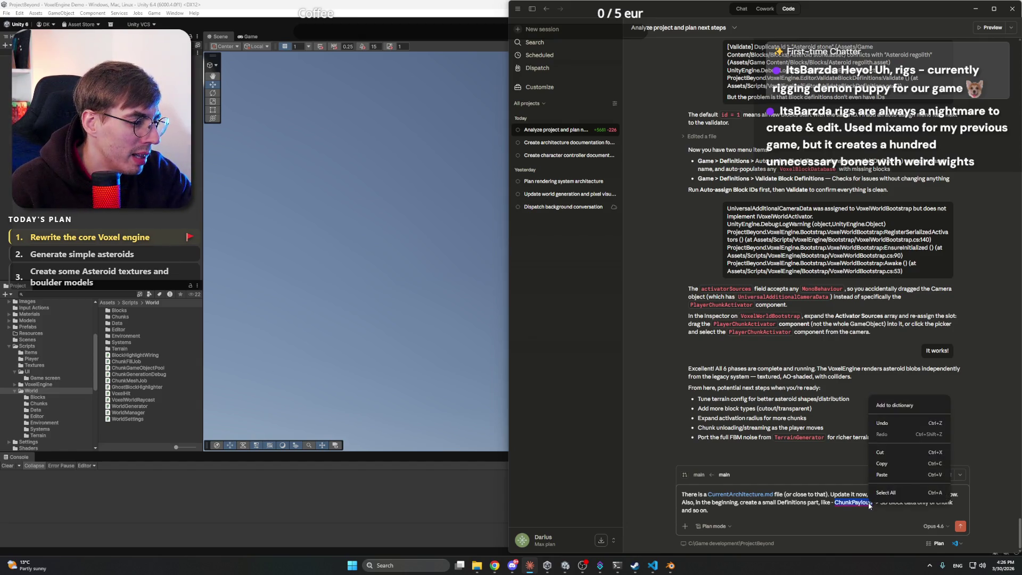
key("Escape")
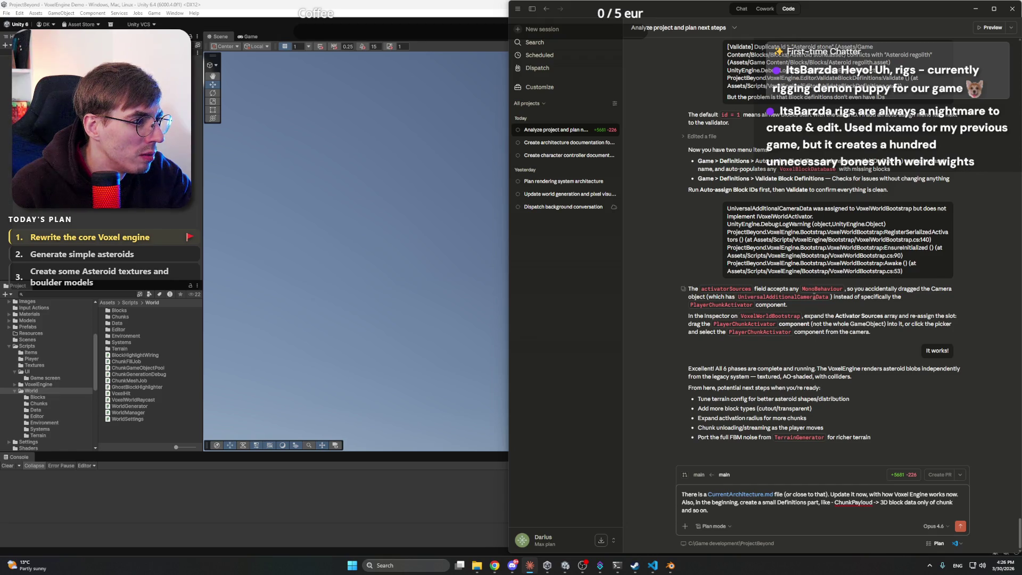
scroll(751, 289, "up", 10)
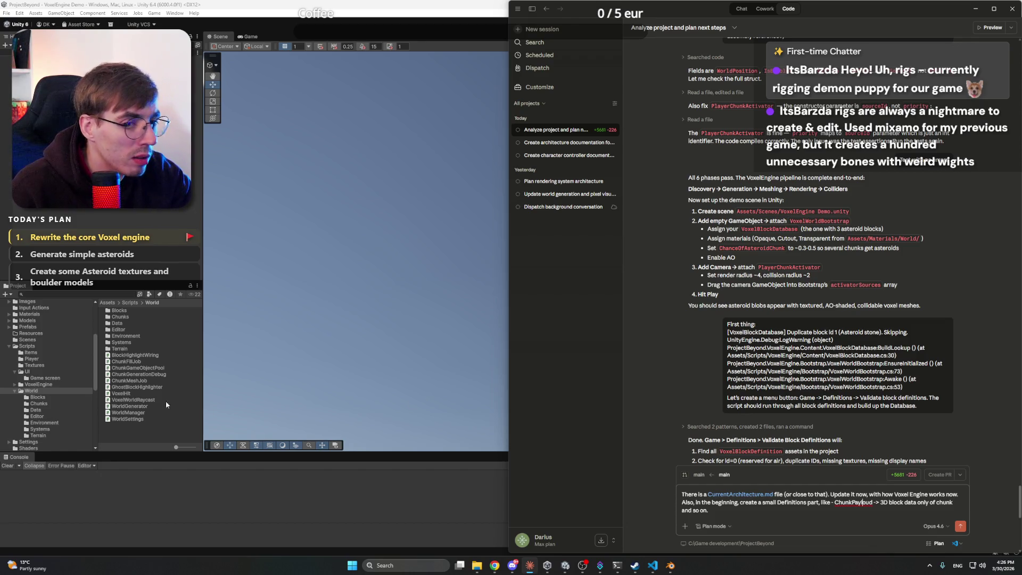
left_click(47, 404)
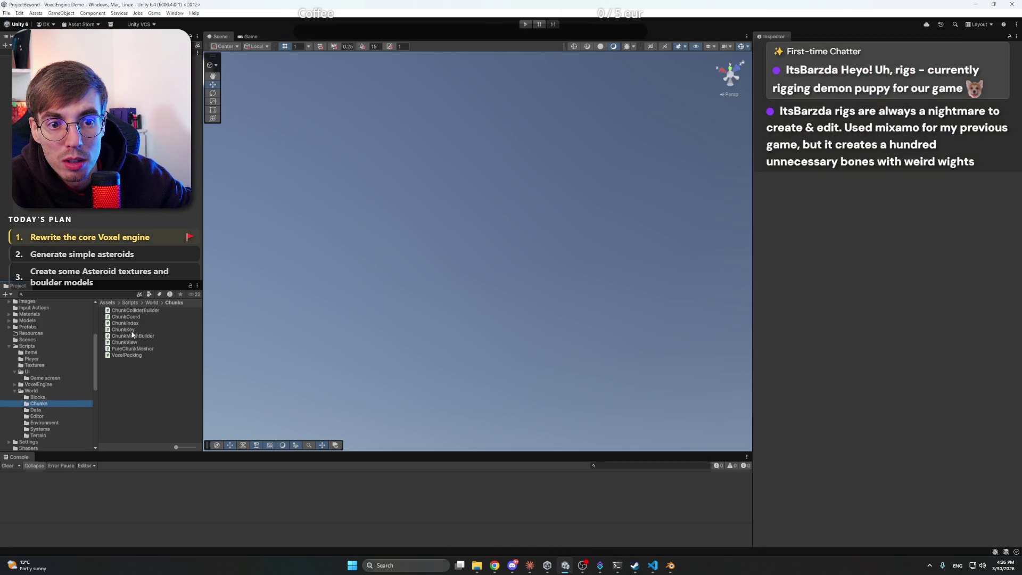
Browse the World Data, Blocks and Environment folders, then expand VoxelEngine and open its Data folder
left_click(35, 410)
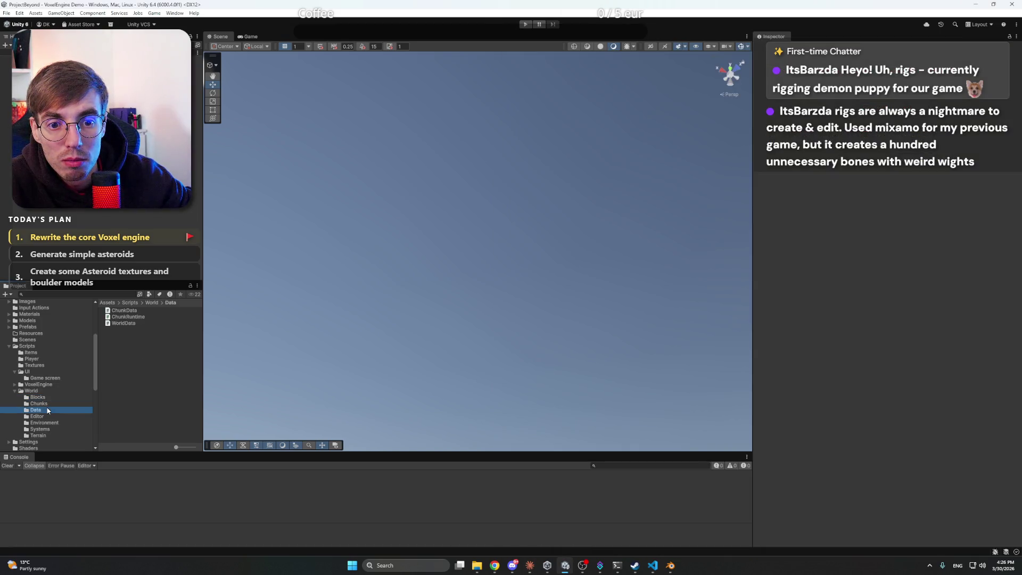
left_click(60, 397)
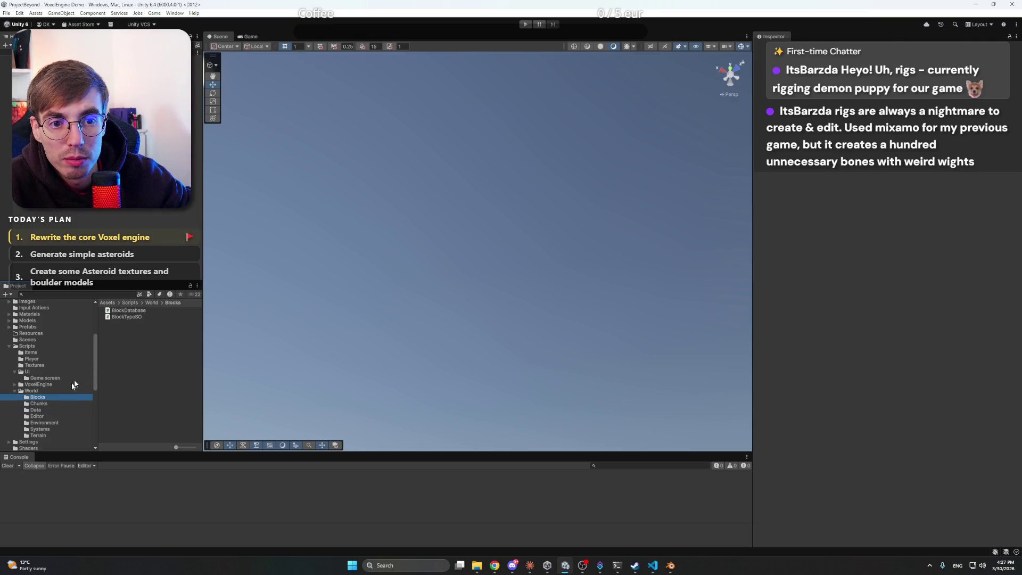
key("Down")
key("Down")
key("Down")
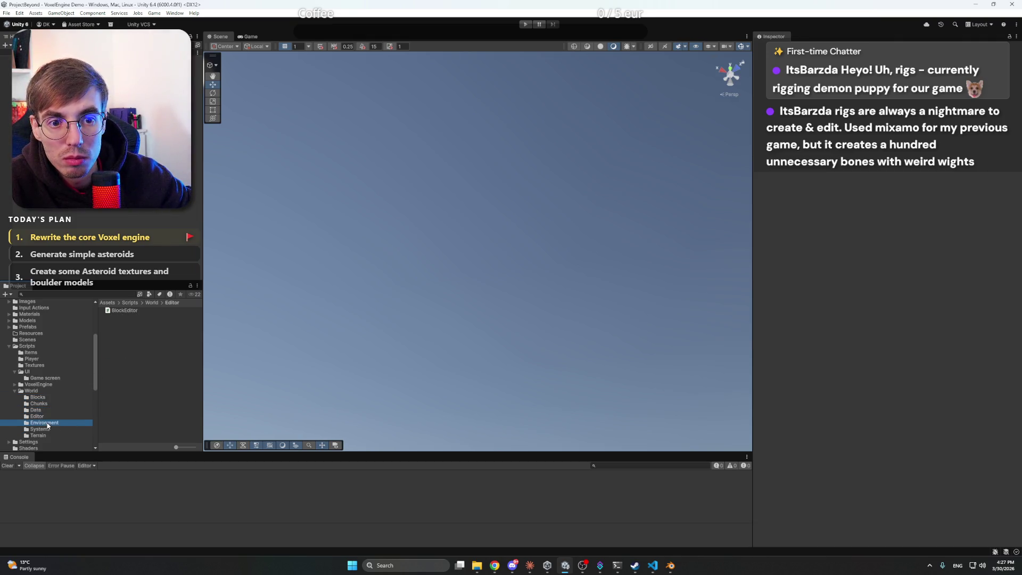
scroll(51, 389, "down", 2)
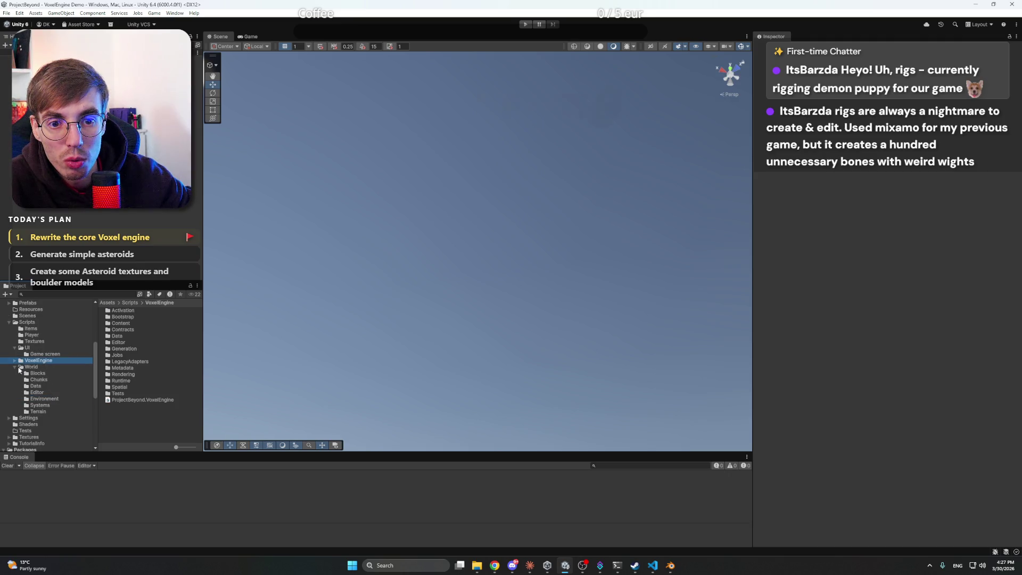
double_click(37, 360)
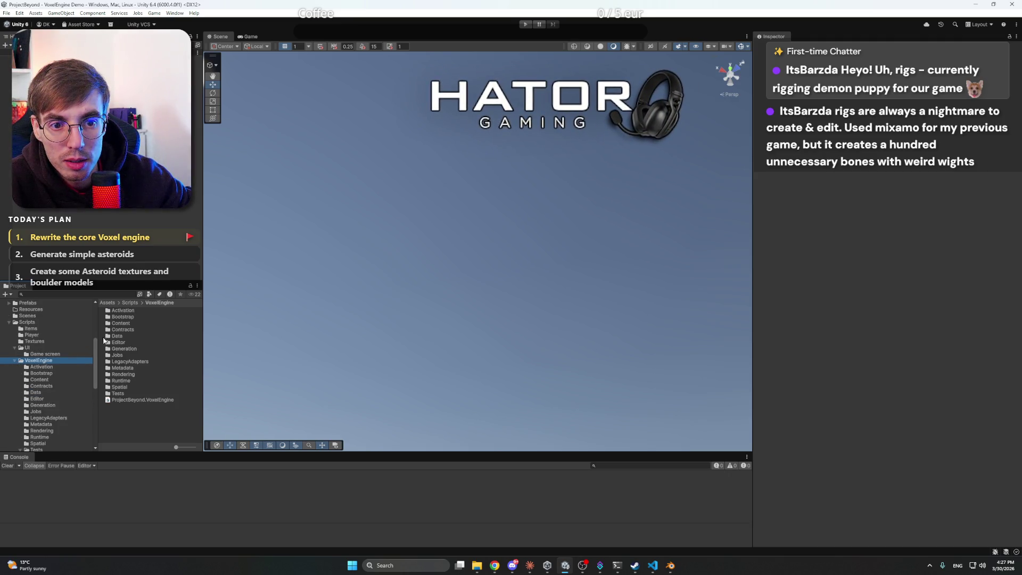
left_click(49, 392)
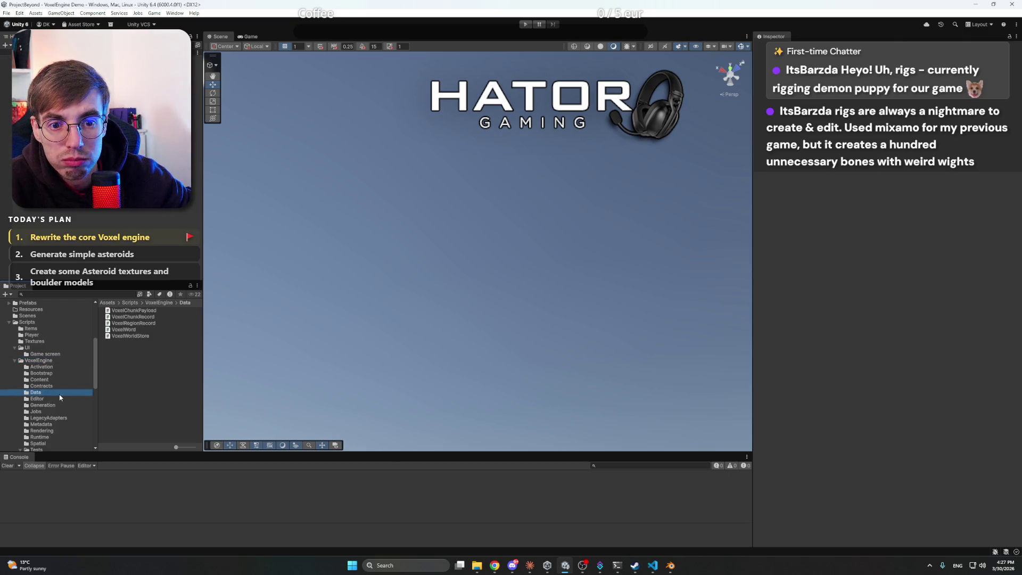
Check the Bootstrap folder's scripts, return to VoxelEngine Data, and switch back to Claude
scroll(53, 376, "down", 2)
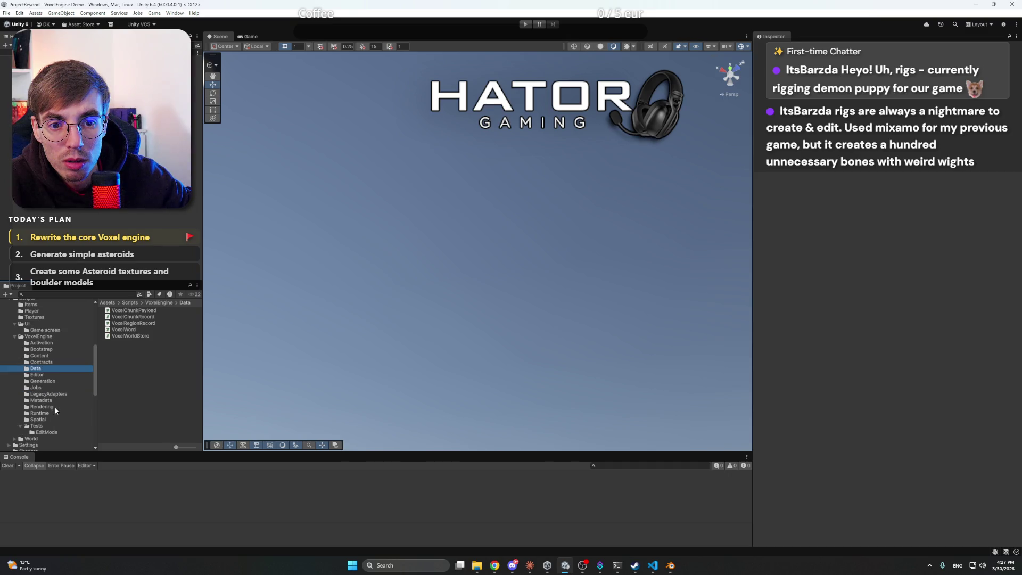
left_click(49, 343)
left_click(49, 350)
left_click(49, 356)
left_click(49, 362)
left_click(49, 369)
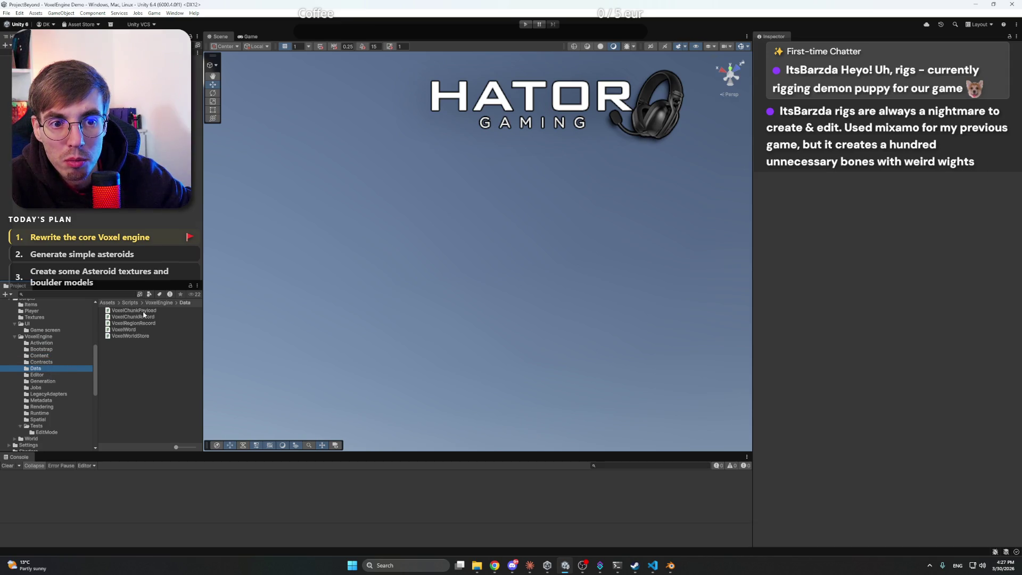
left_click(530, 565)
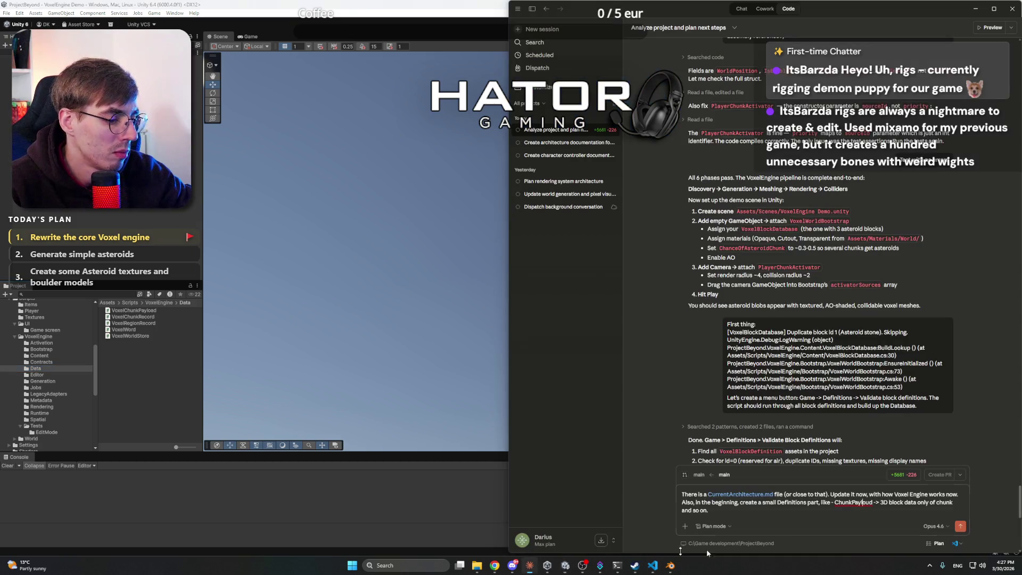
Finish the ChunkPayload definition line and send the CurrentArchitecture.md update request to Claude Code
key("BackSpace")
key("BackSpace")
type("and s")
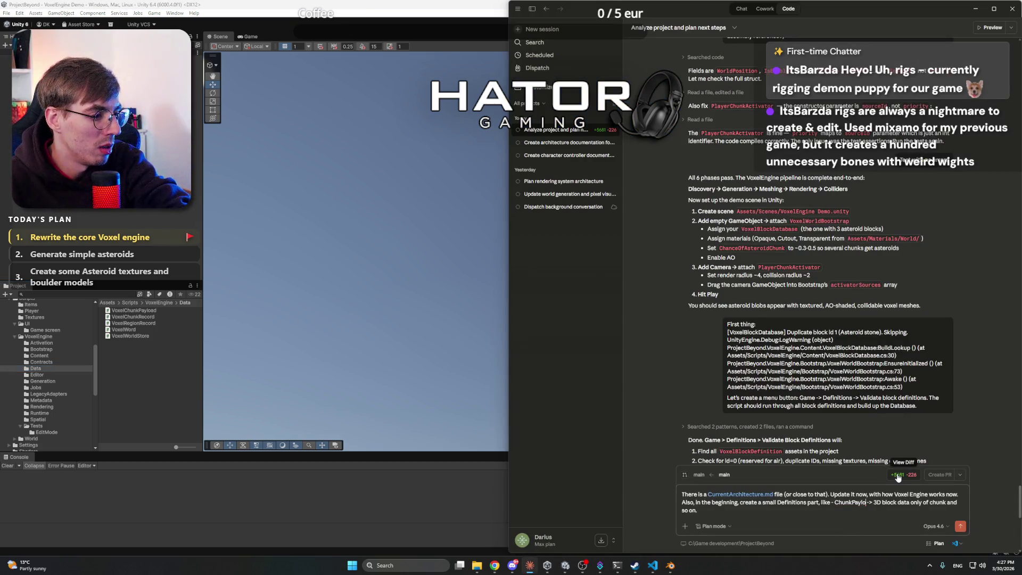
type("o")
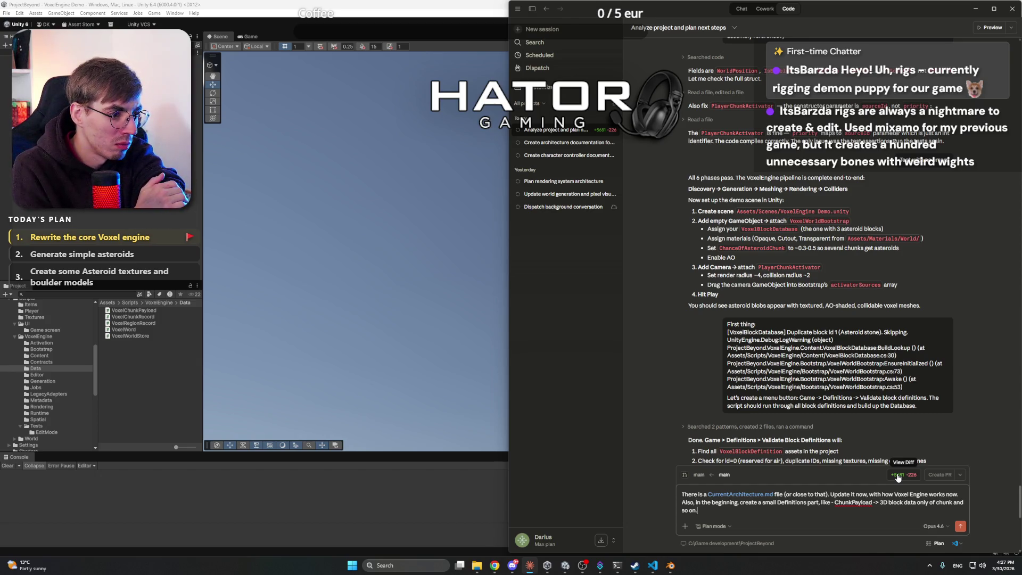
key("Return")
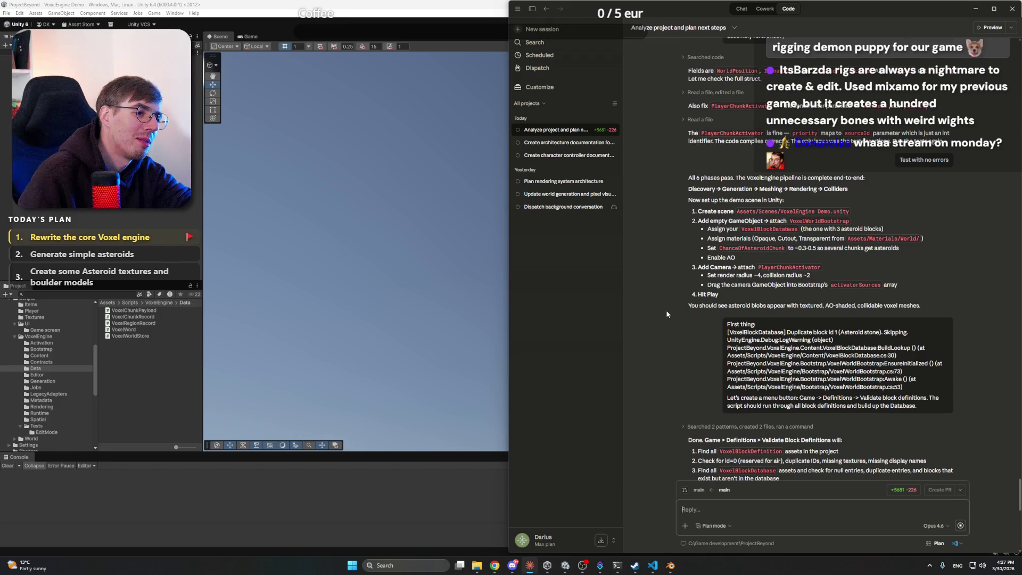
Let Claude Code add the 11-term Definitions and 13-subsection VoxelEngine sections, then switch to VS Code
scroll(667, 314, "down", 2)
scroll(667, 314, "down", 10)
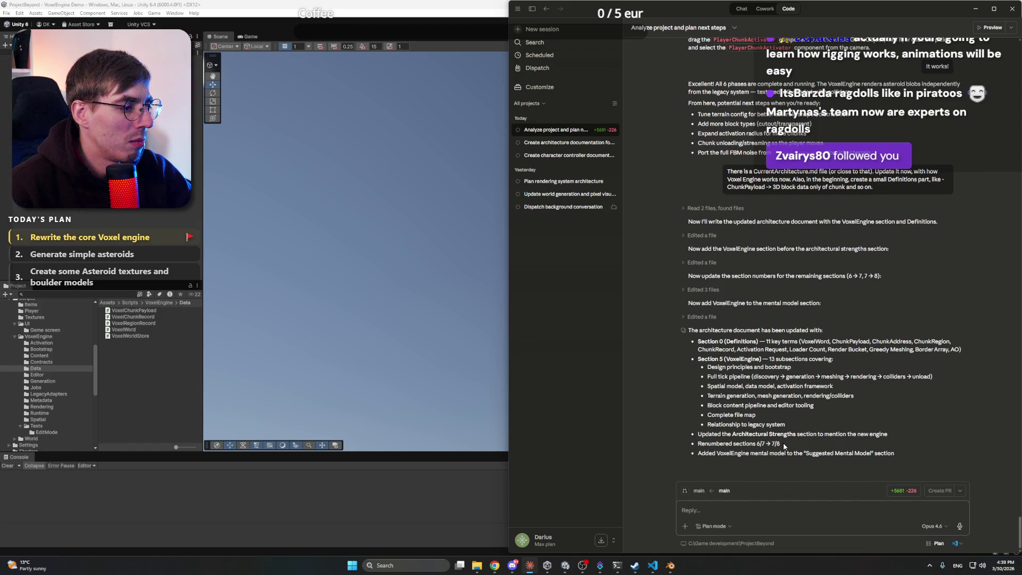
left_click(652, 565)
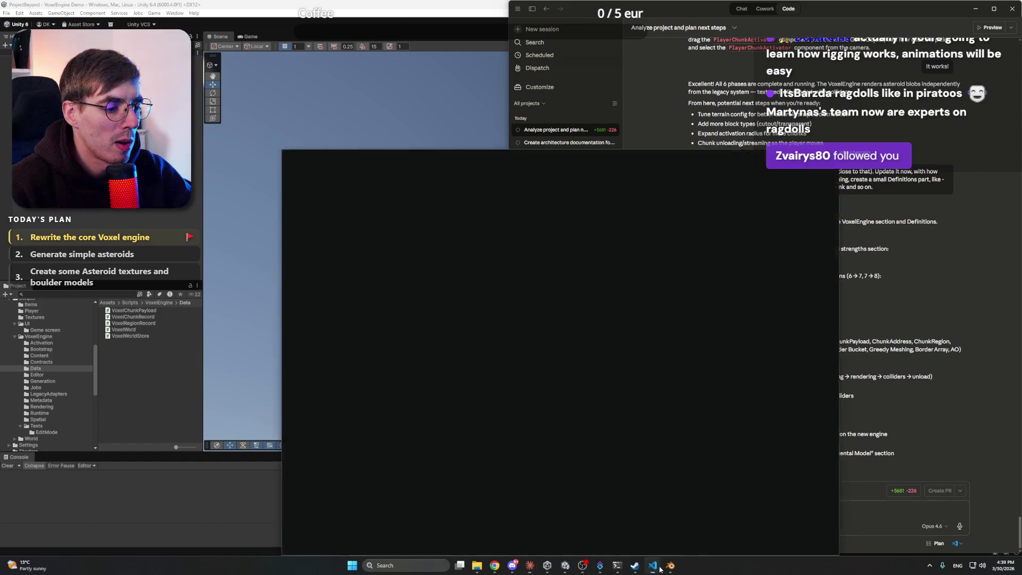
Collapse Assets and open docs/architecture/current-state/project-architecture.md from the Explorer
scroll(261, 213, "up", 5)
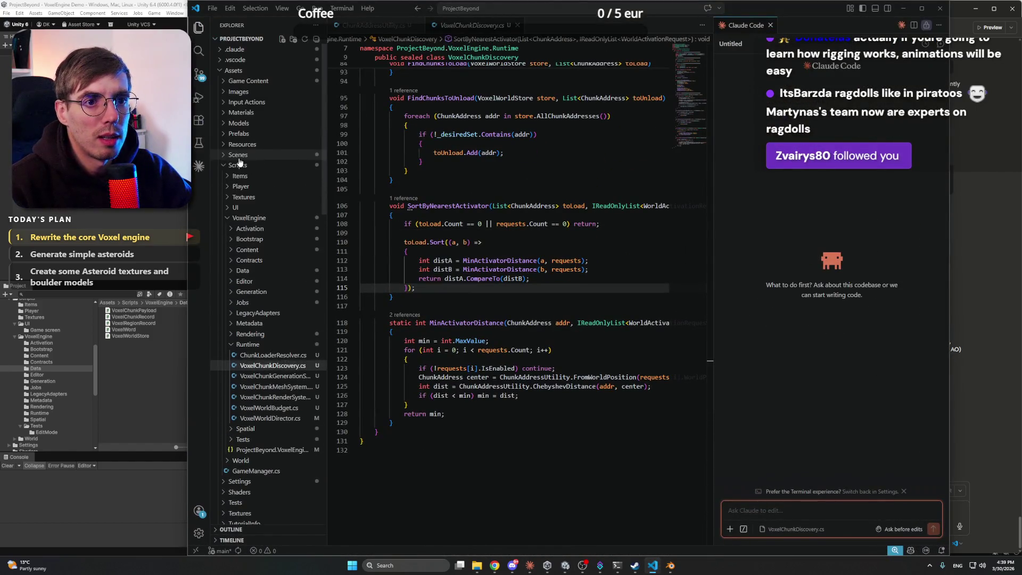
left_click(226, 170)
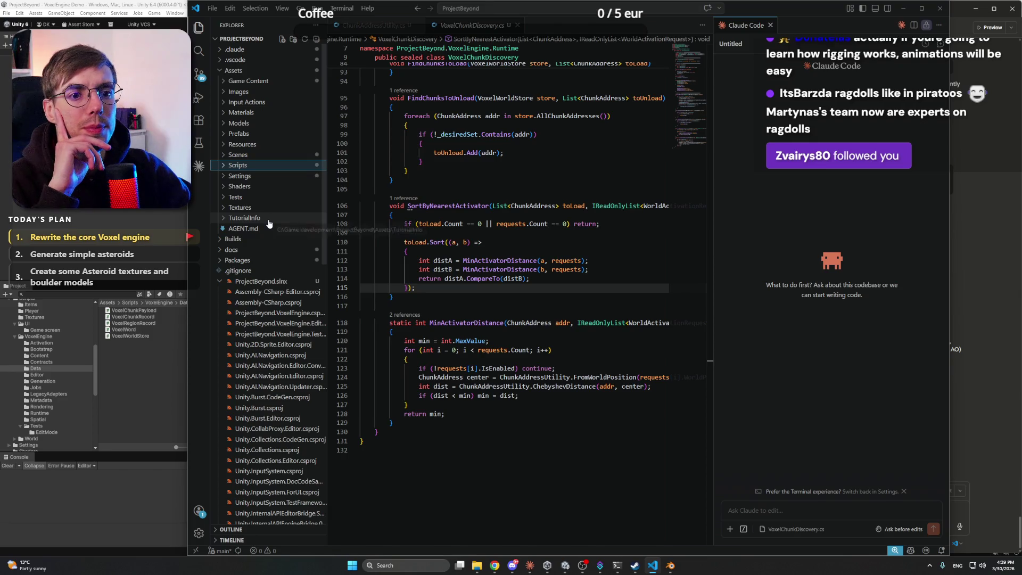
left_click(220, 72)
left_click(223, 93)
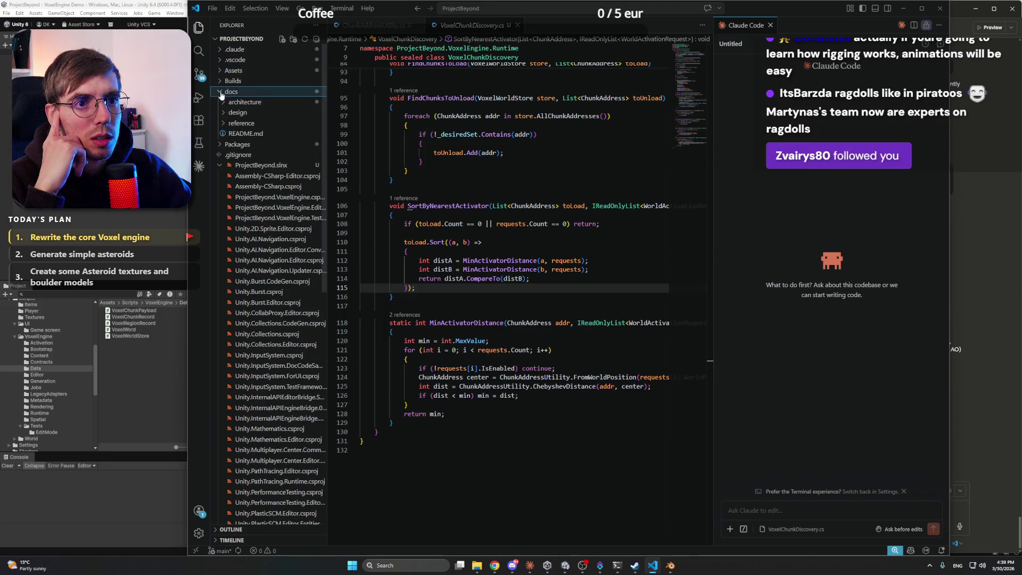
left_click(249, 103)
left_click(273, 124)
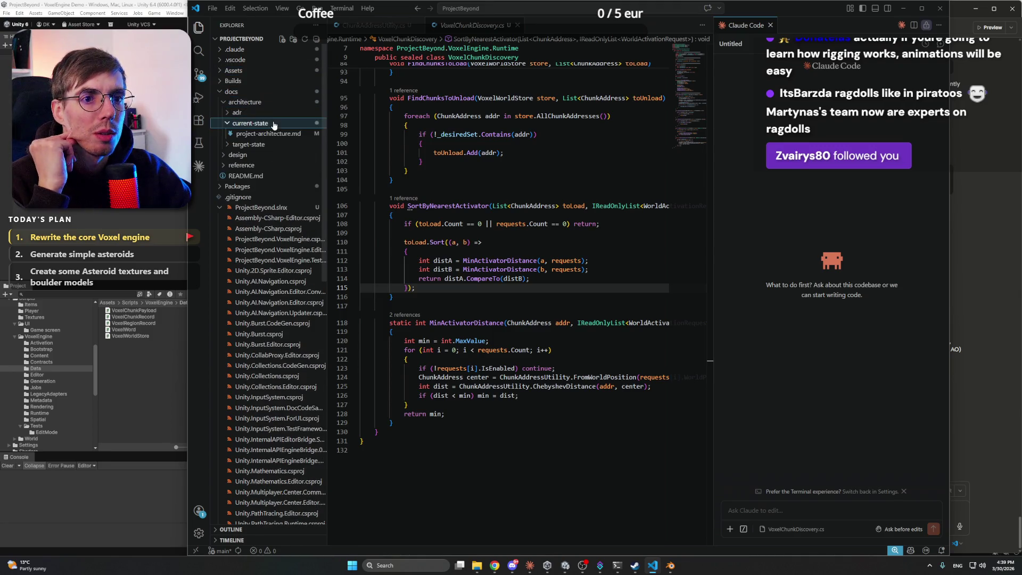
left_click(276, 136)
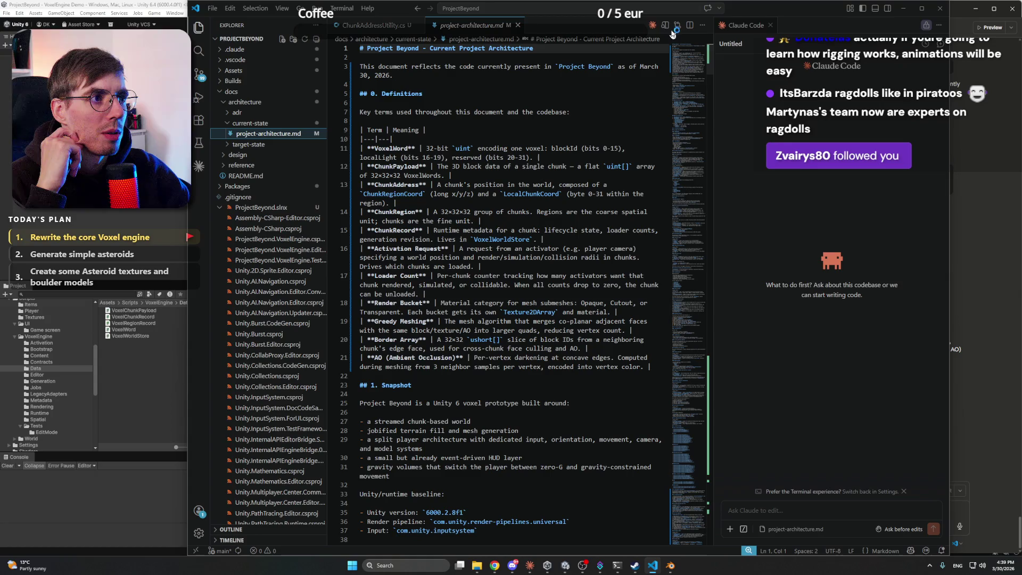
Close the Claude Code chat panel and check the tab's context menu for a preview option
left_click(770, 25)
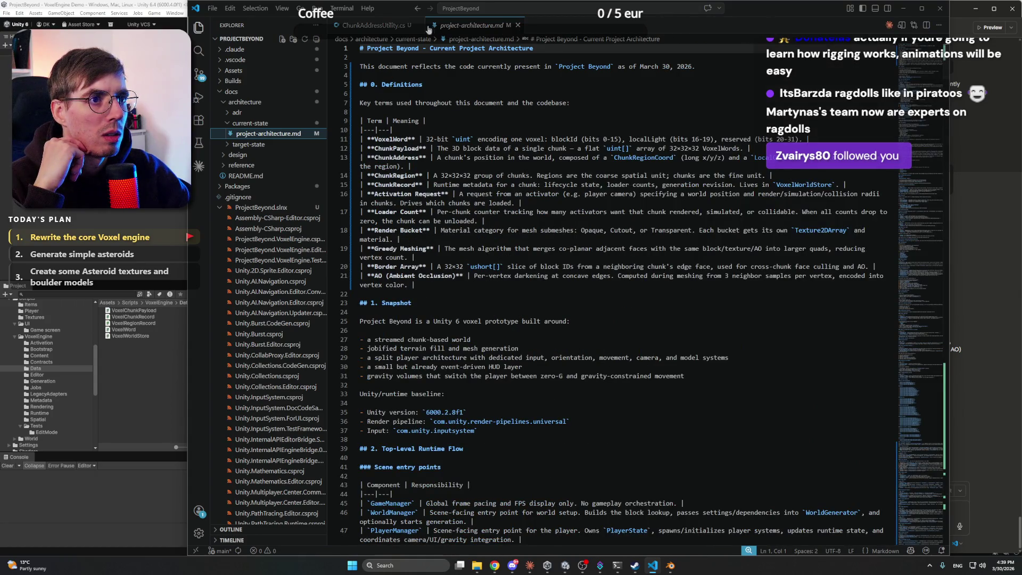
right_click(485, 28)
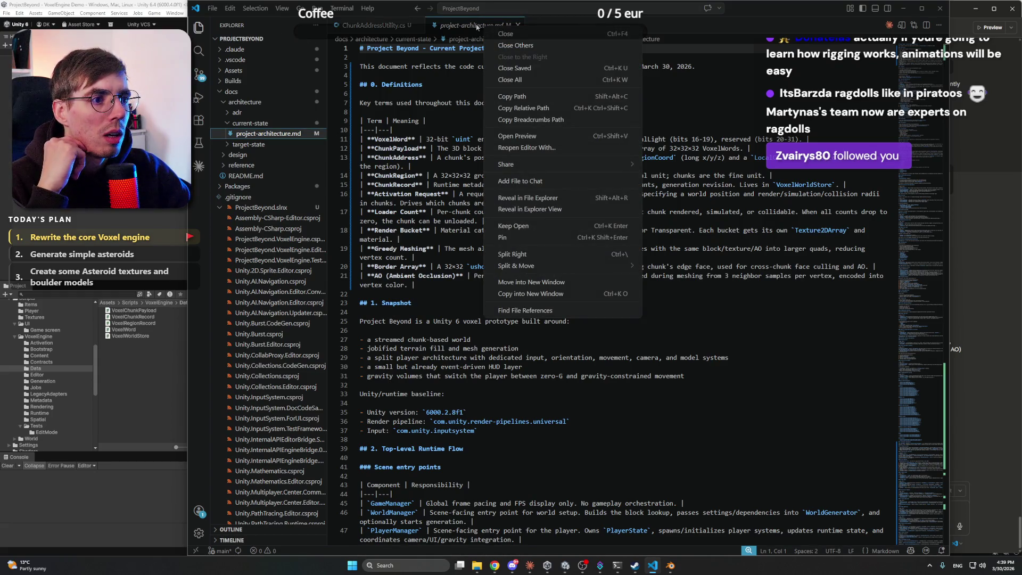
left_click(477, 27)
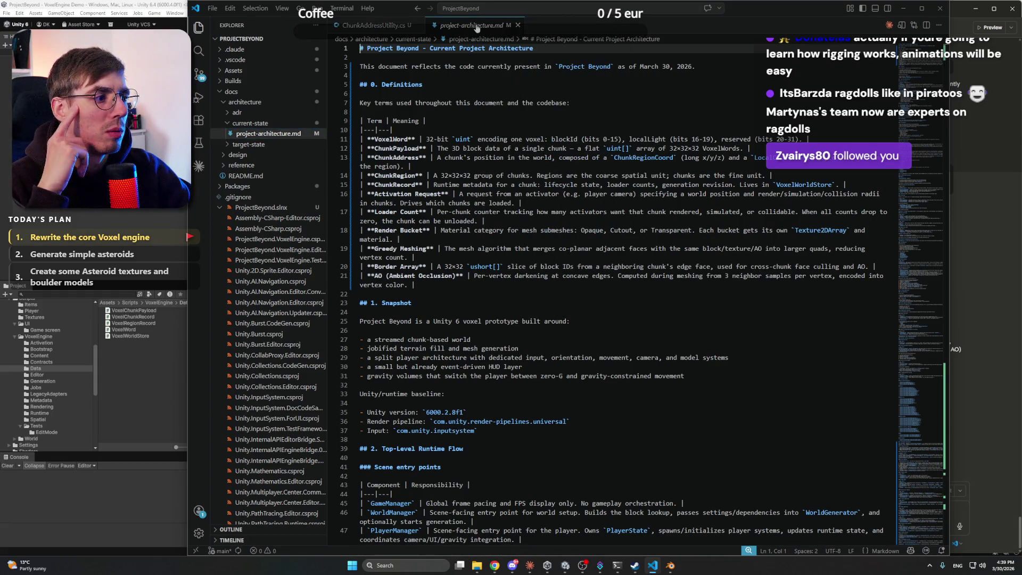
Open the rendered Markdown preview of project-architecture.md and read down through its Definitions
left_click(902, 26)
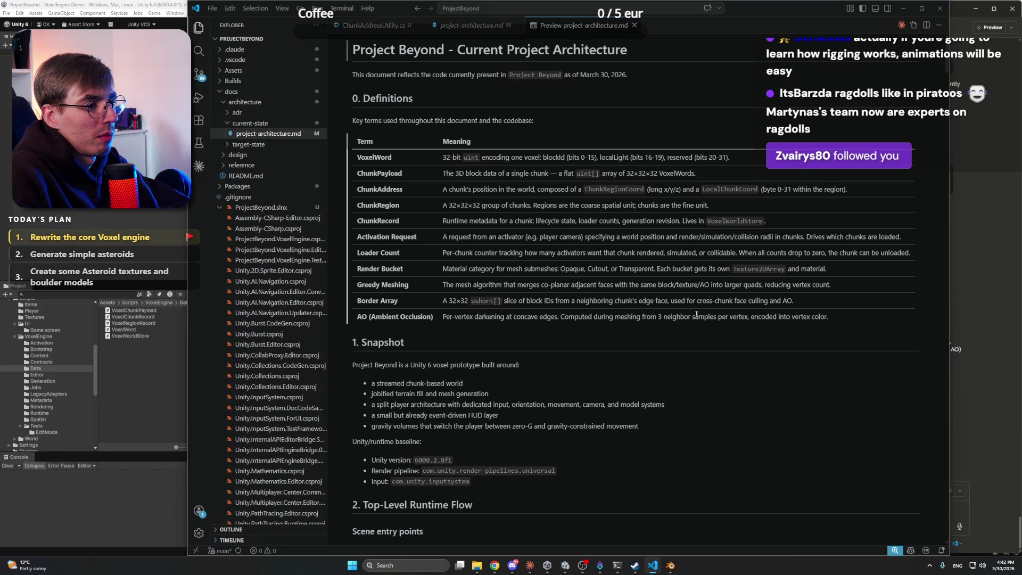
scroll(575, 244, "down", 3)
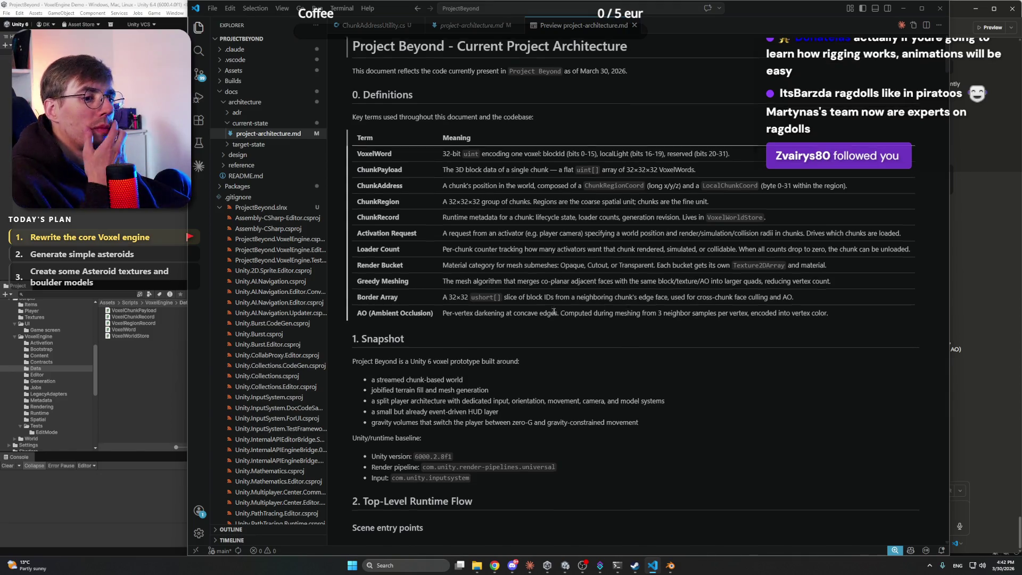
scroll(575, 243, "down", 4)
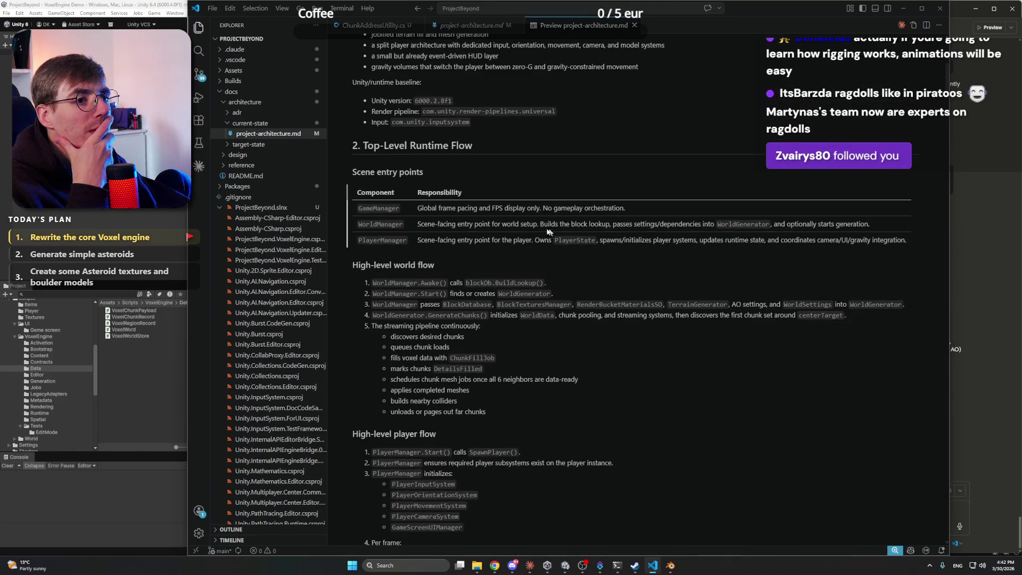
scroll(512, 258, "down", 2)
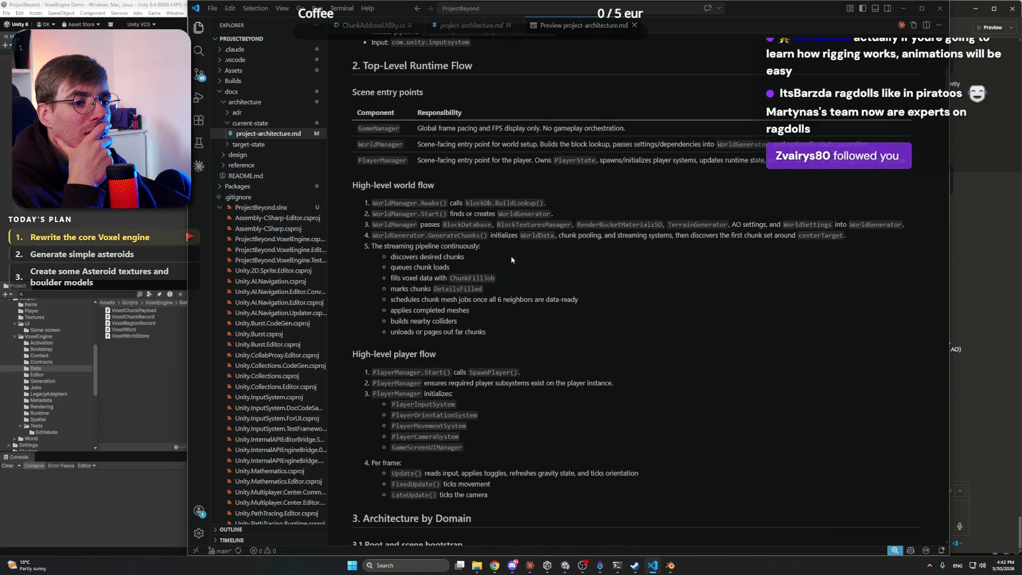
scroll(512, 260, "down", 6)
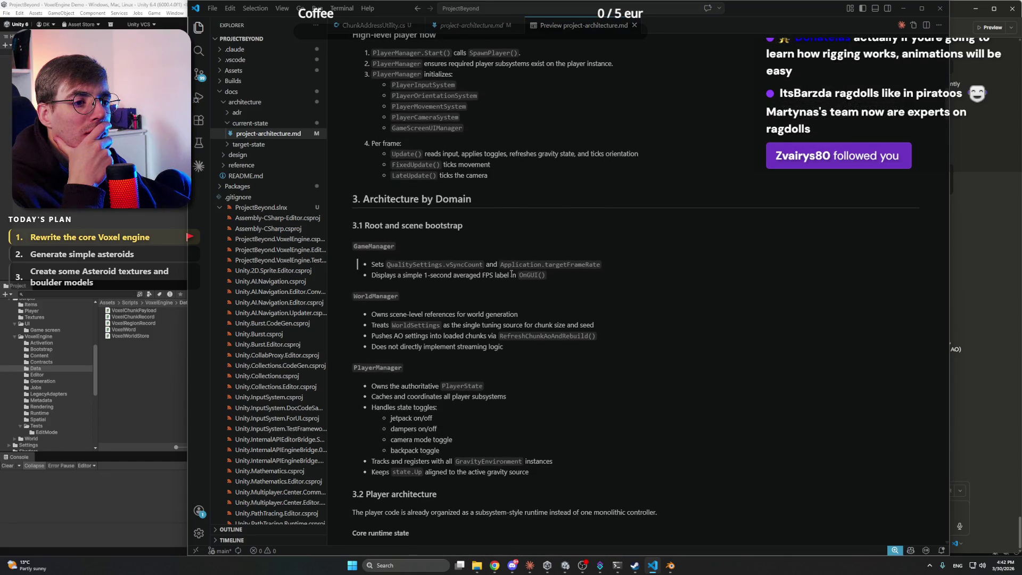
scroll(500, 230, "down", 3)
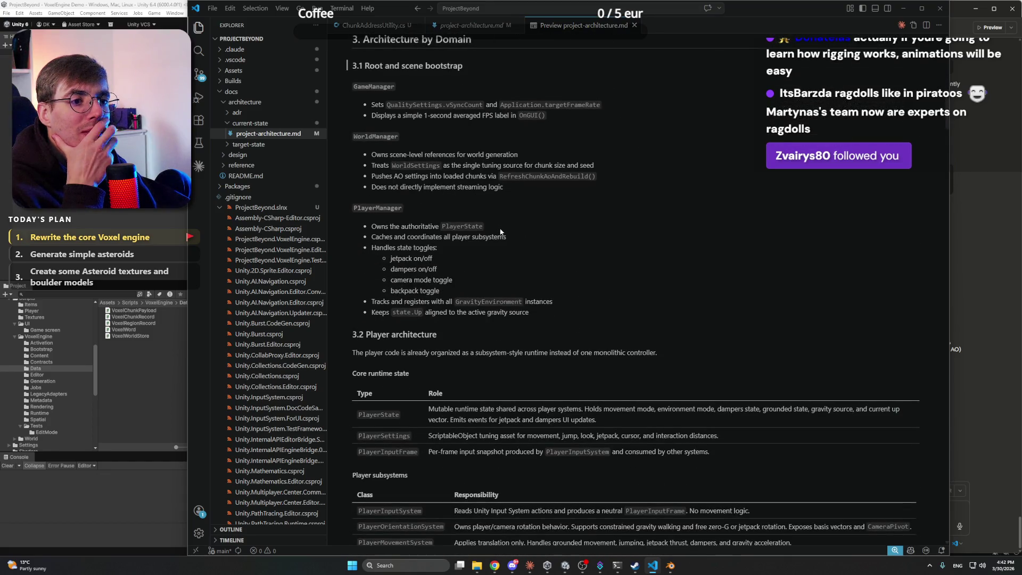
scroll(500, 232, "down", 4)
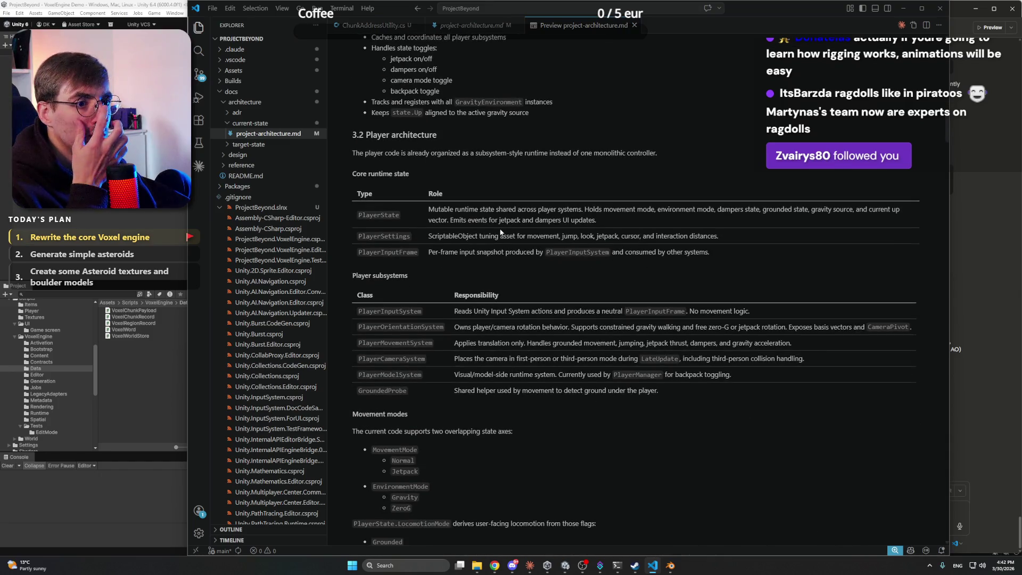
scroll(500, 232, "down", 3)
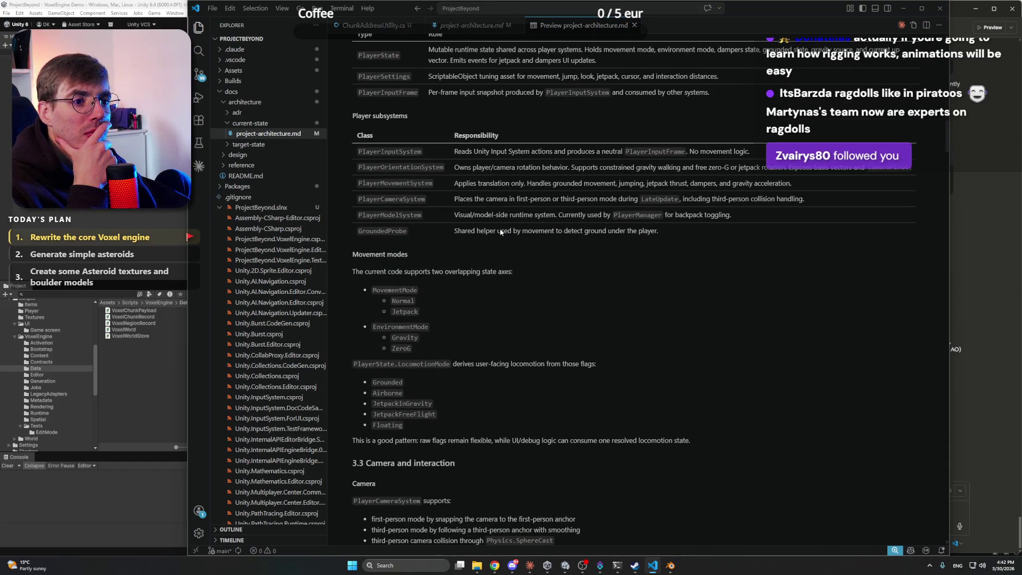
scroll(482, 246, "down", 4)
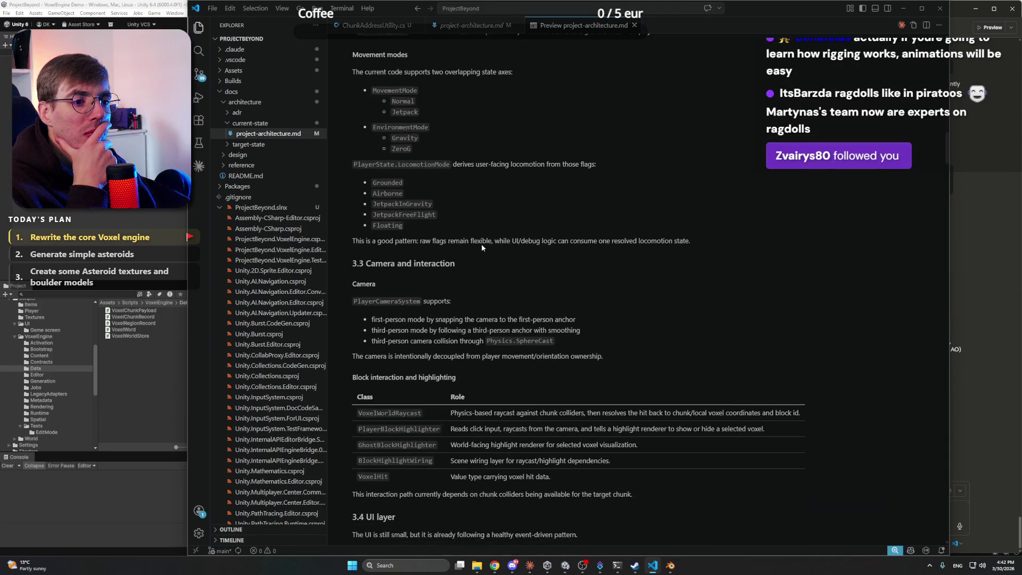
scroll(482, 246, "down", 6)
Reach section 5.3 Tick pipeline and select 'Chebyshev distance' in the Discovery item
scroll(481, 244, "down", 12)
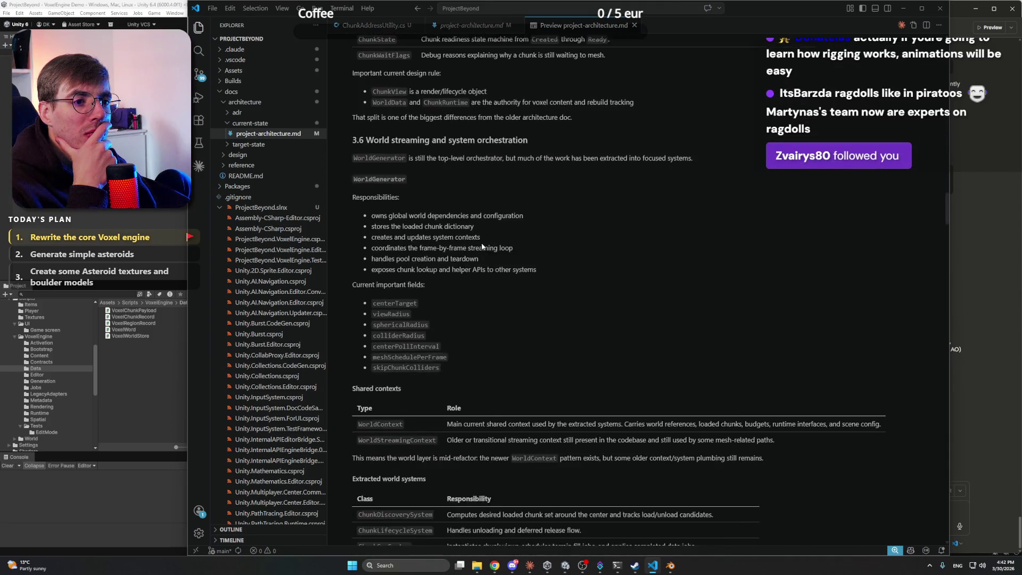
scroll(481, 246, "down", 15)
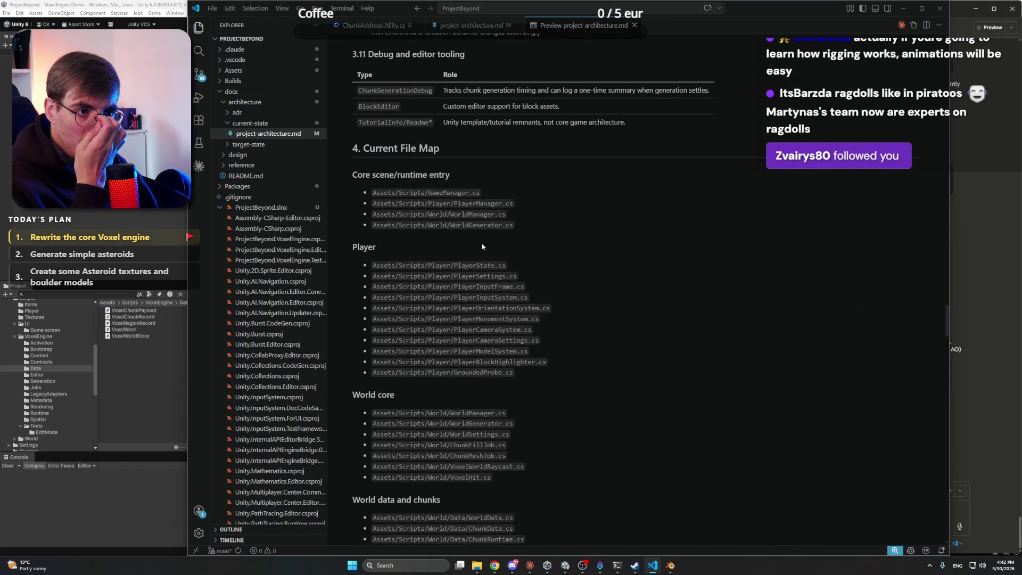
scroll(482, 242, "down", 14)
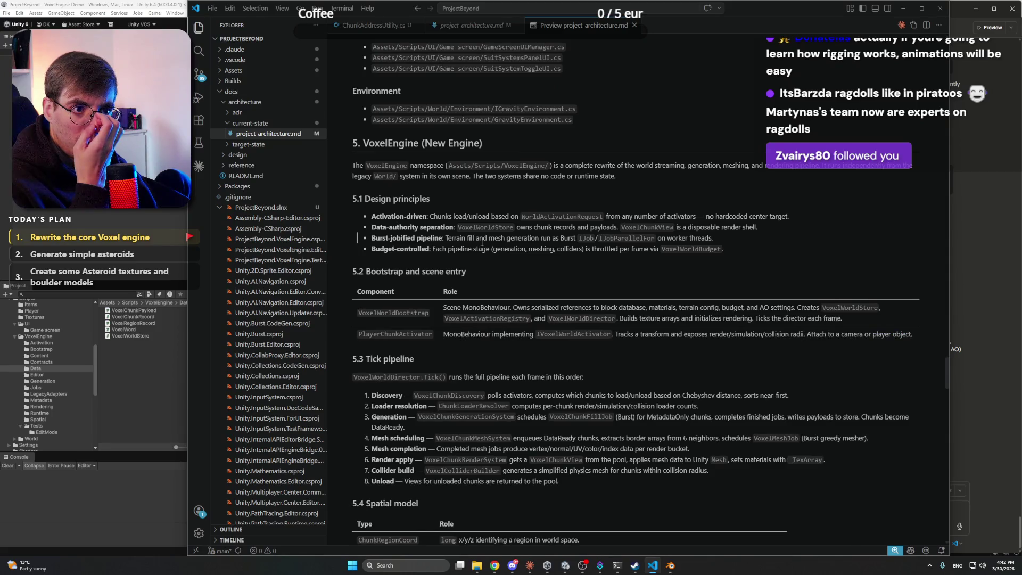
scroll(482, 244, "down", 5)
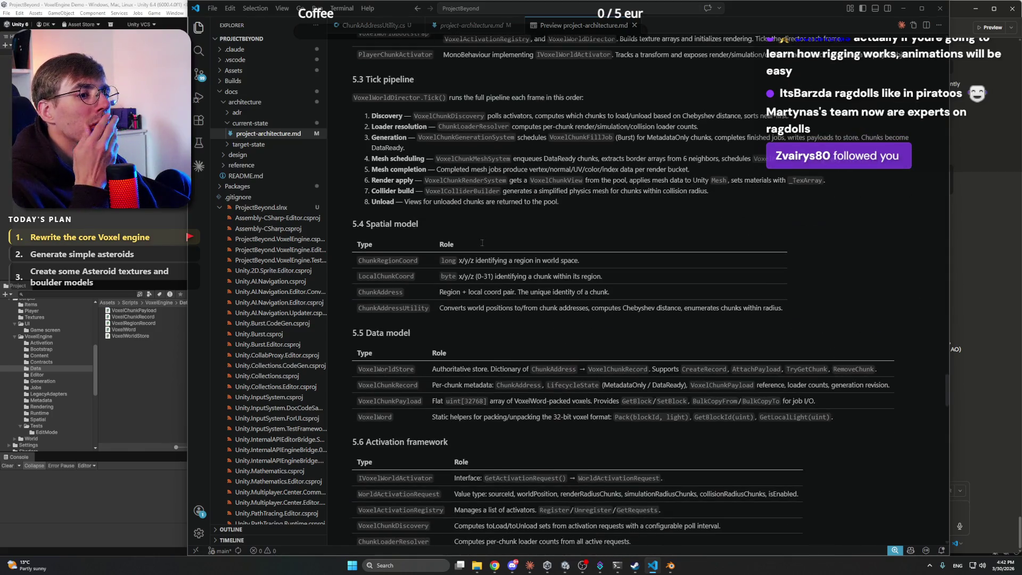
scroll(482, 238, "up", 7)
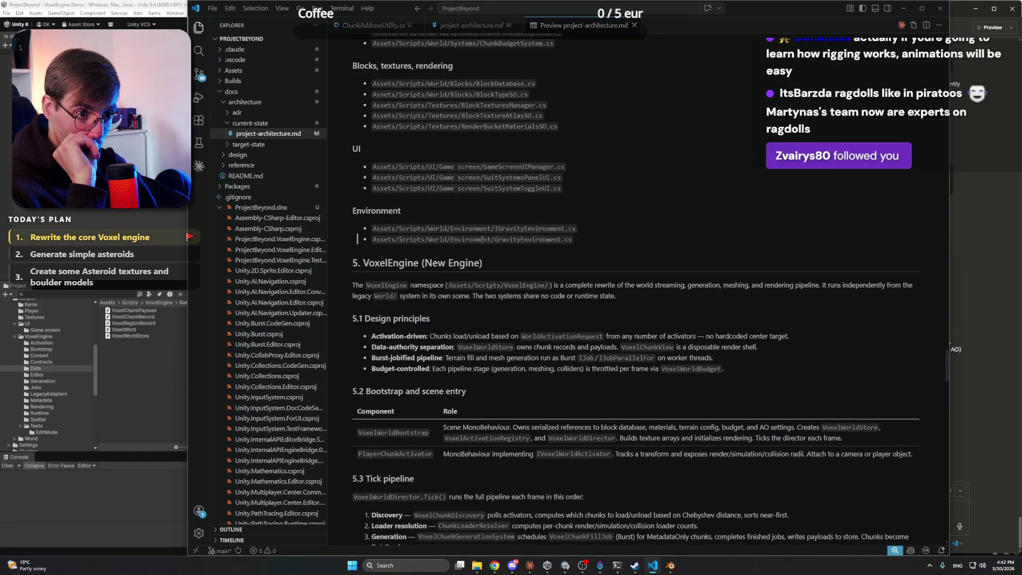
scroll(481, 239, "down", 4)
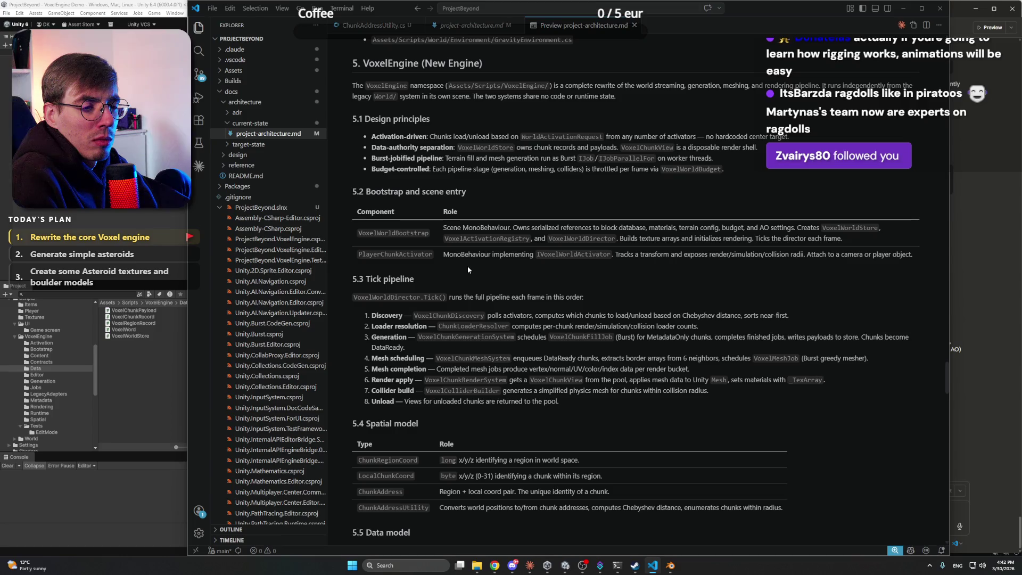
left_click(577, 314)
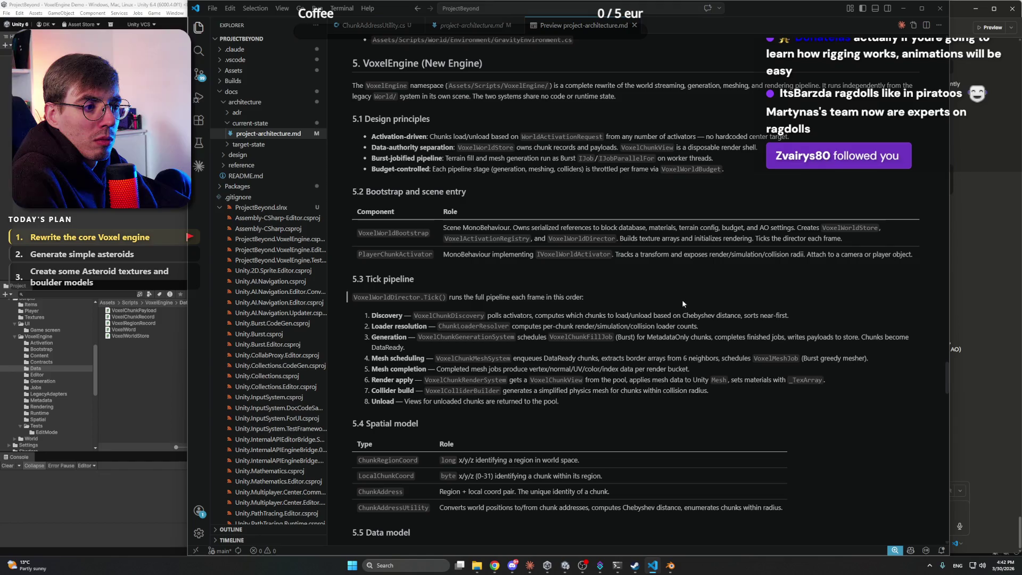
mouse_move(742, 315)
left_mouse_down()
mouse_move(700, 327)
mouse_move(682, 315)
left_mouse_up()
key("ctrl+c")
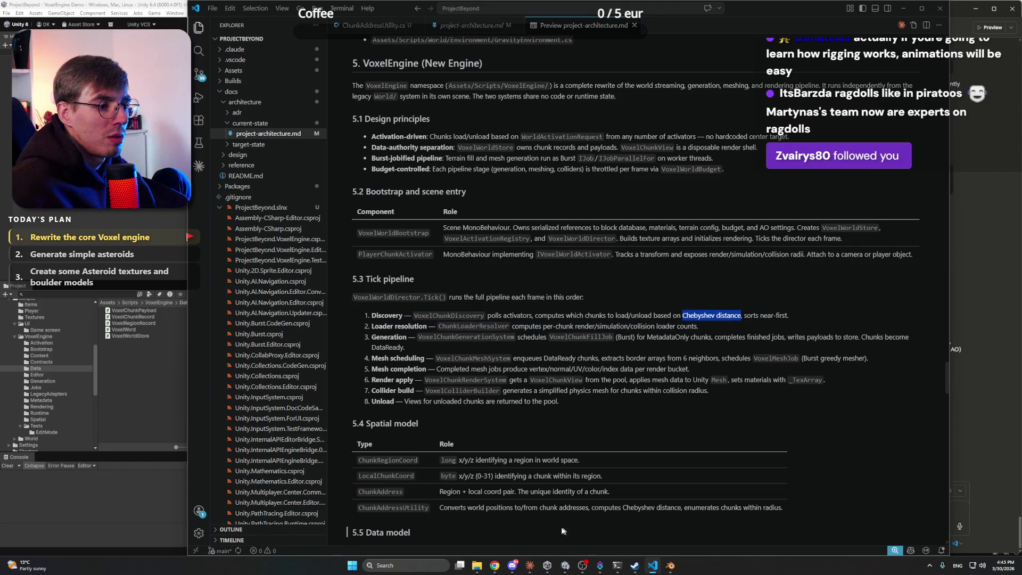
left_click(495, 565)
left_click(686, 8)
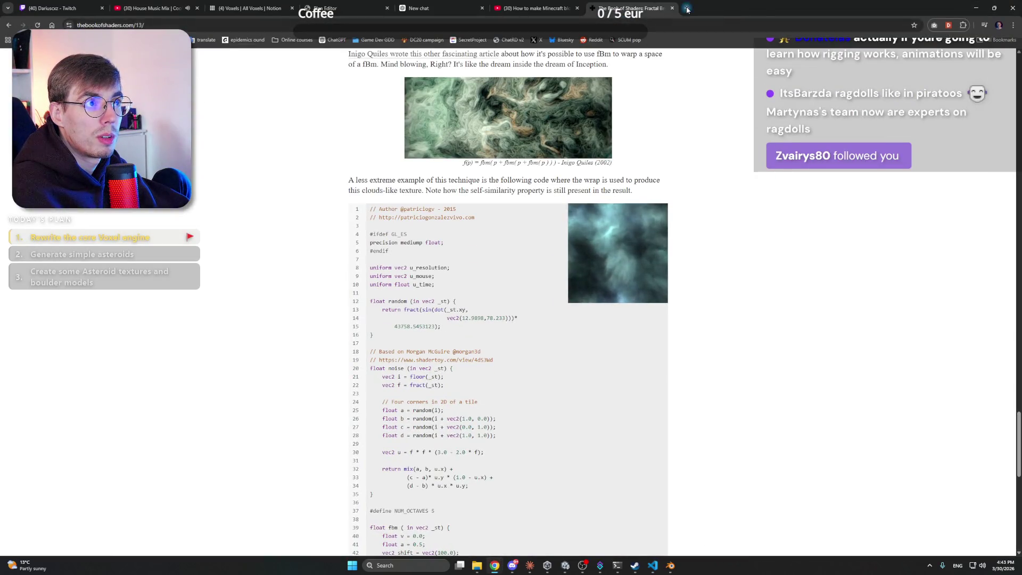
key("ctrl+v")
key("Return")
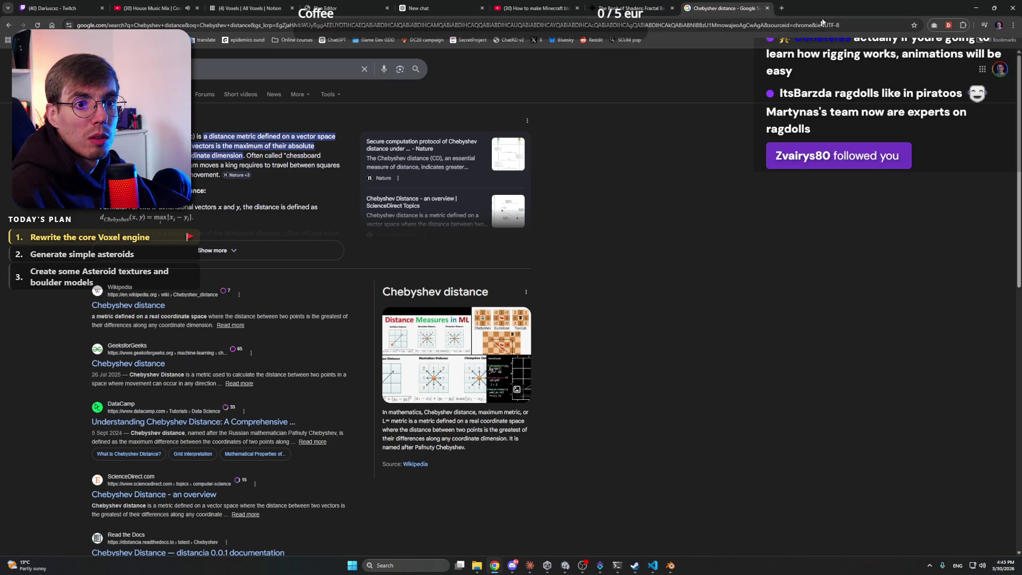
left_click(768, 8)
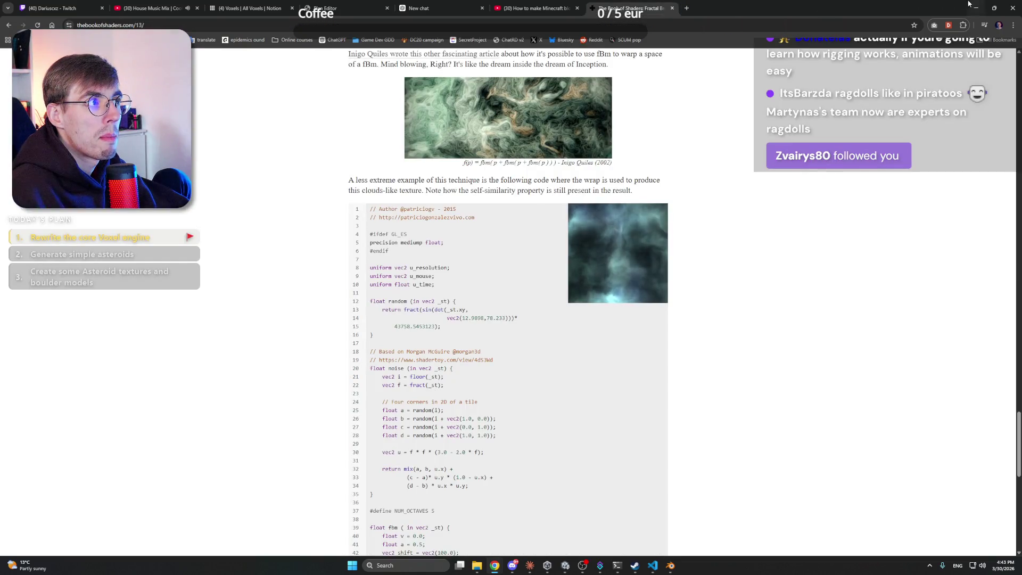
left_click(976, 7)
scroll(586, 270, "down", 3)
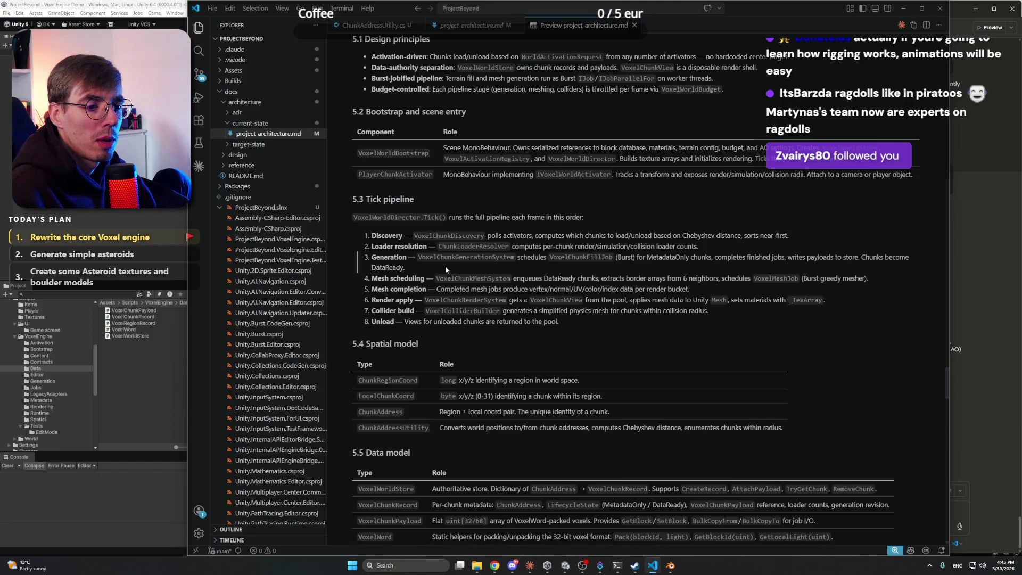
scroll(445, 269, "down", 6)
scroll(446, 269, "down", 10)
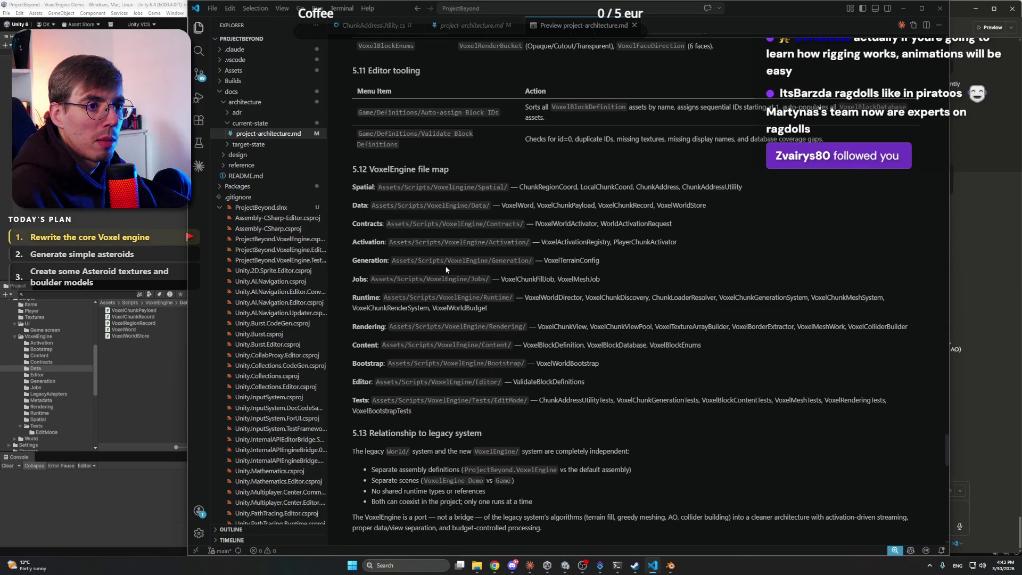
scroll(446, 269, "down", 8)
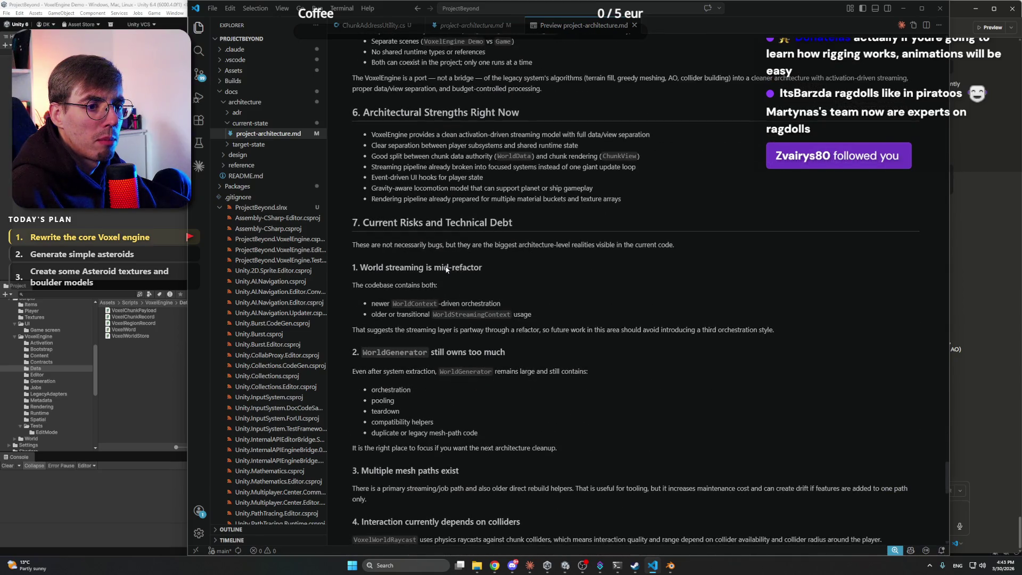
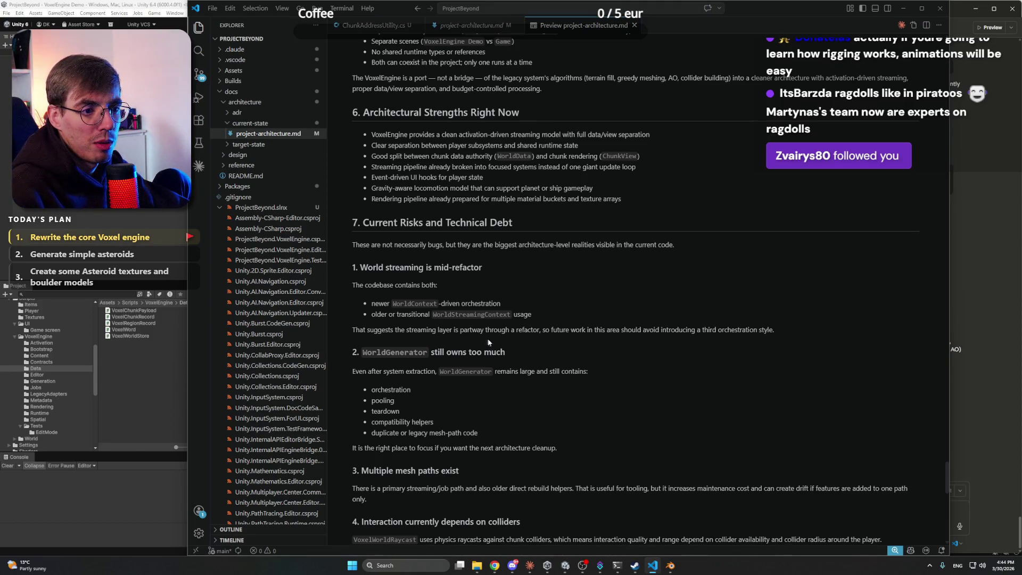
Return to Unity and collapse the expanded VoxelEngine script folders in the Project window
scroll(492, 341, "down", 1)
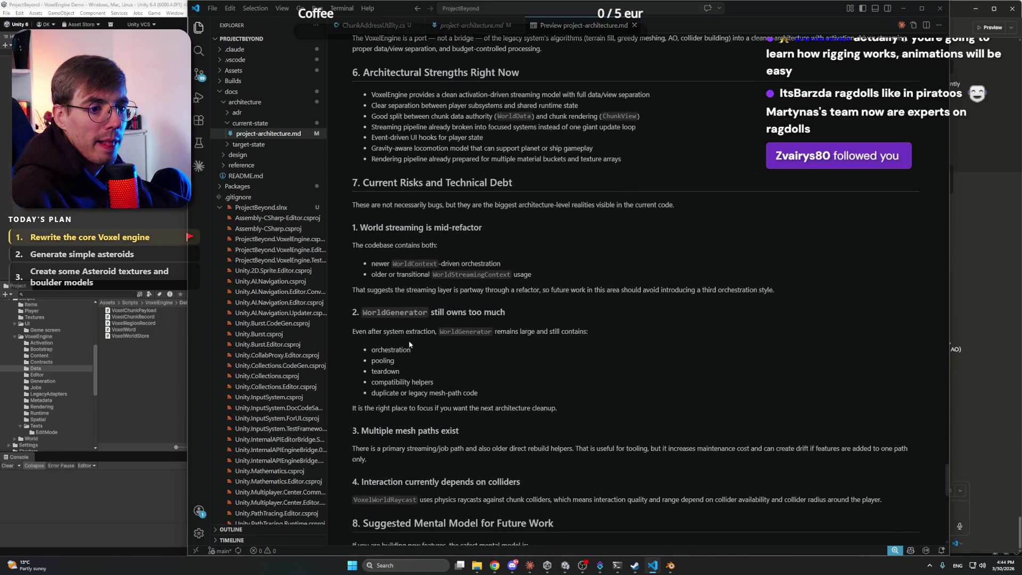
scroll(449, 342, "down", 1)
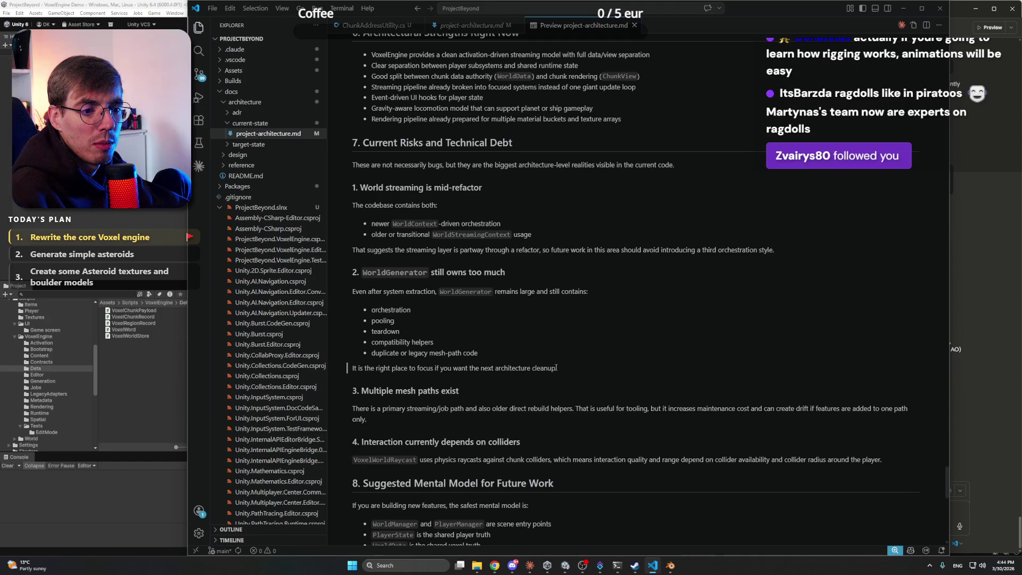
scroll(556, 368, "down", 3)
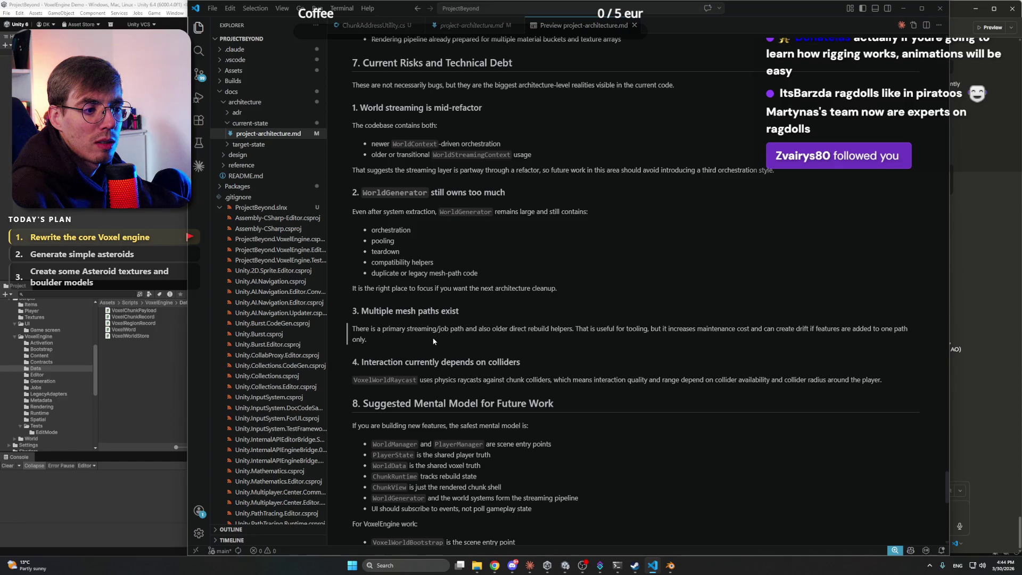
scroll(434, 341, "down", 2)
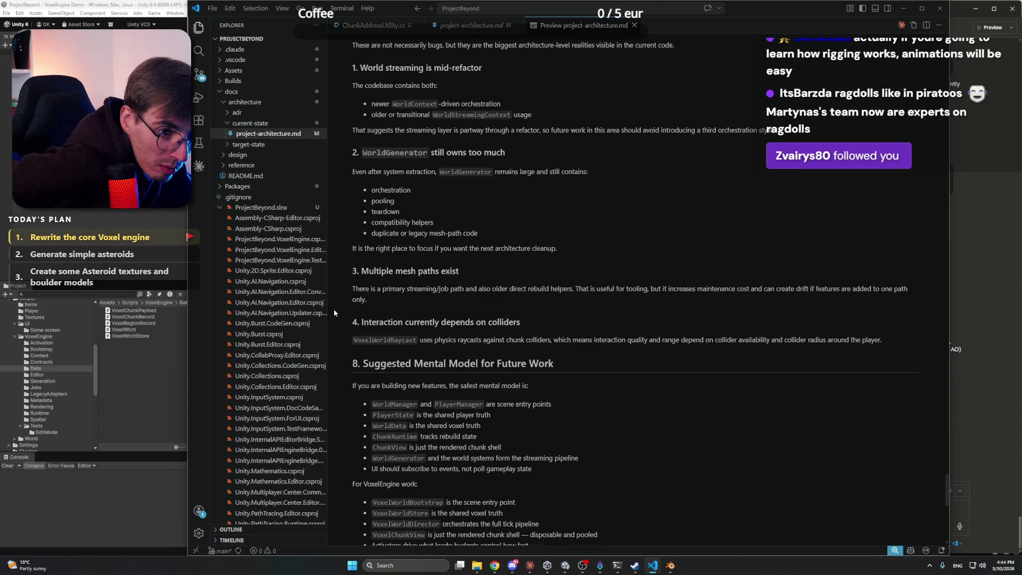
scroll(335, 312, "down", 3)
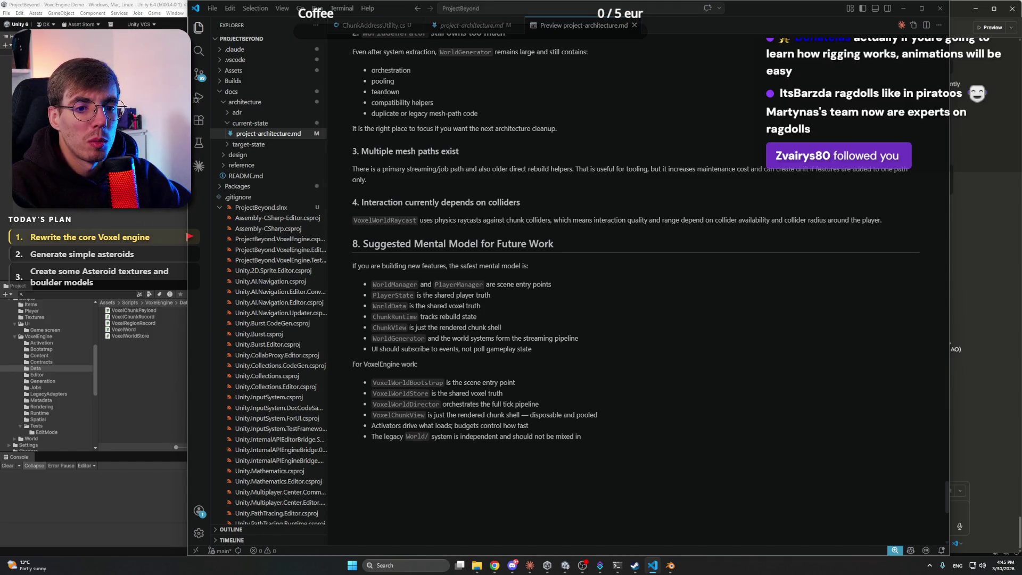
key("alt+Tab")
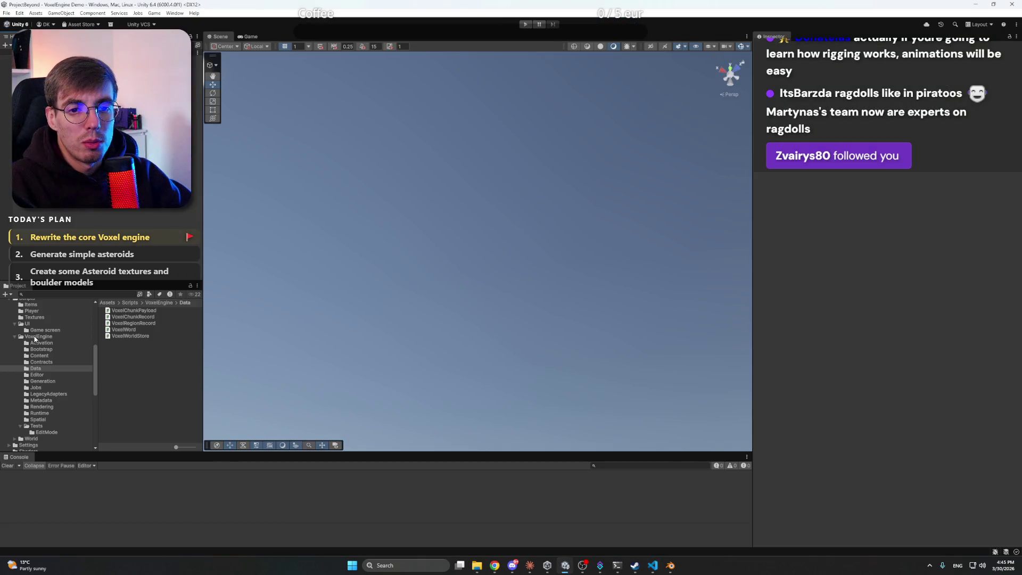
left_click(14, 336)
left_click(14, 324)
Browse World/Terrain and select the Noise script to view its source in the Inspector
scroll(41, 328, "up", 3)
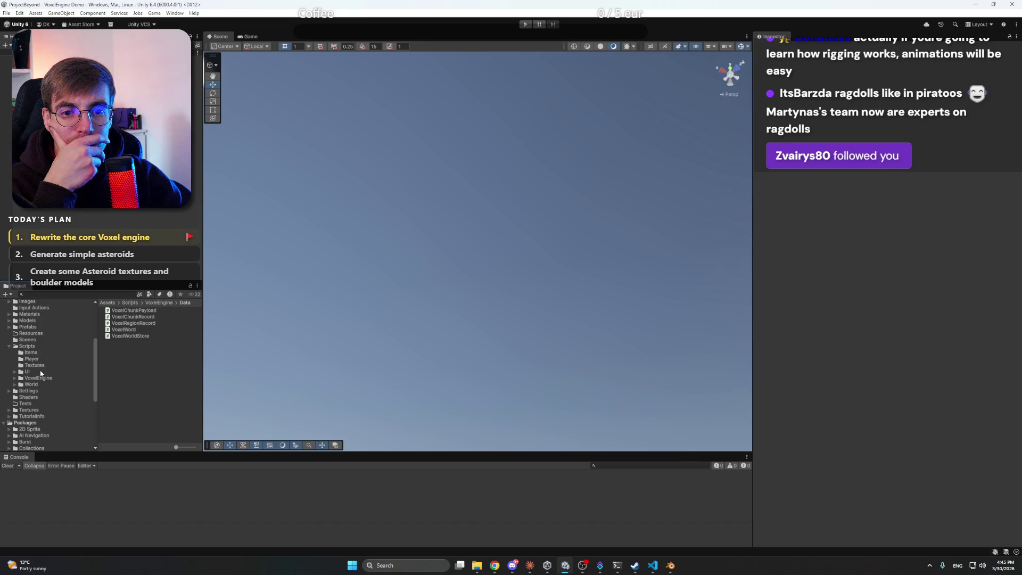
left_click(32, 384)
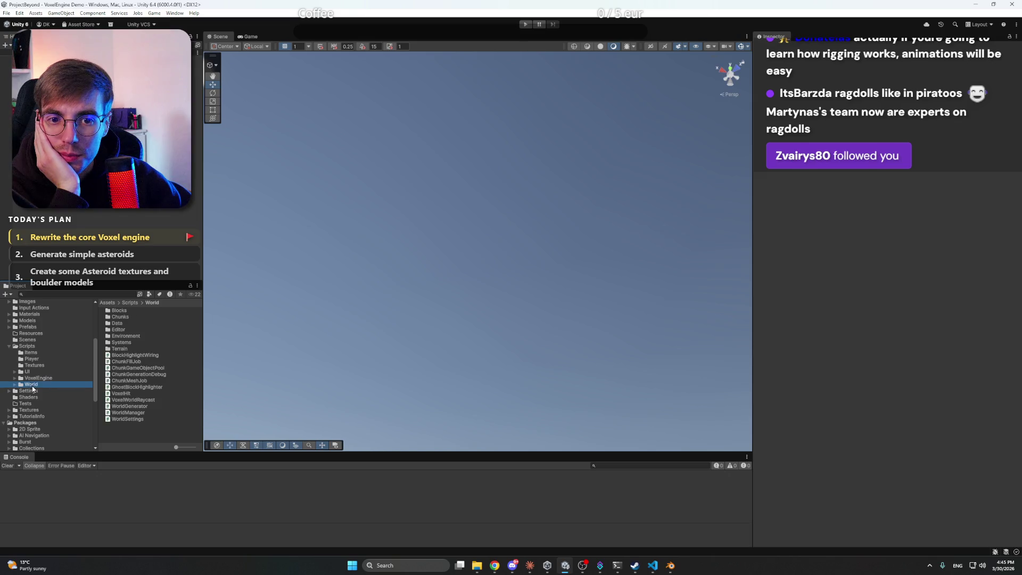
double_click(119, 349)
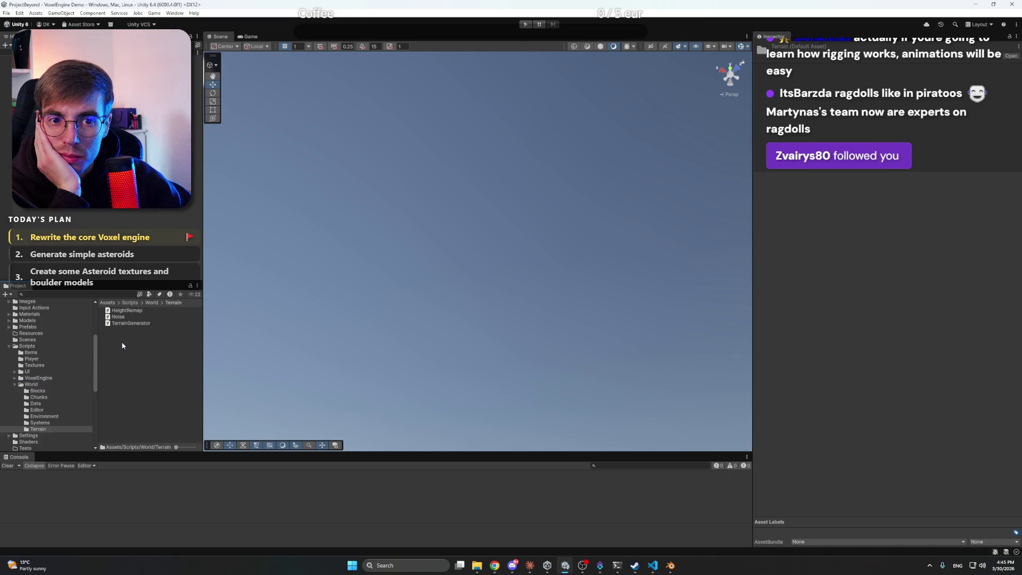
left_click(127, 317)
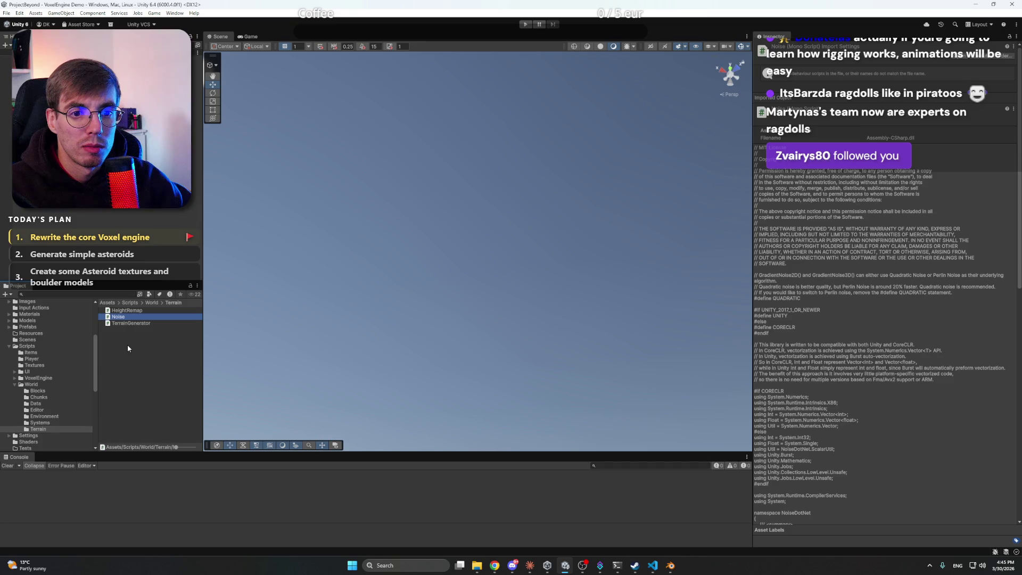
Collapse the Terrain view and select the World scripts folder under VoxelEngine
left_click(15, 385)
left_click(14, 379)
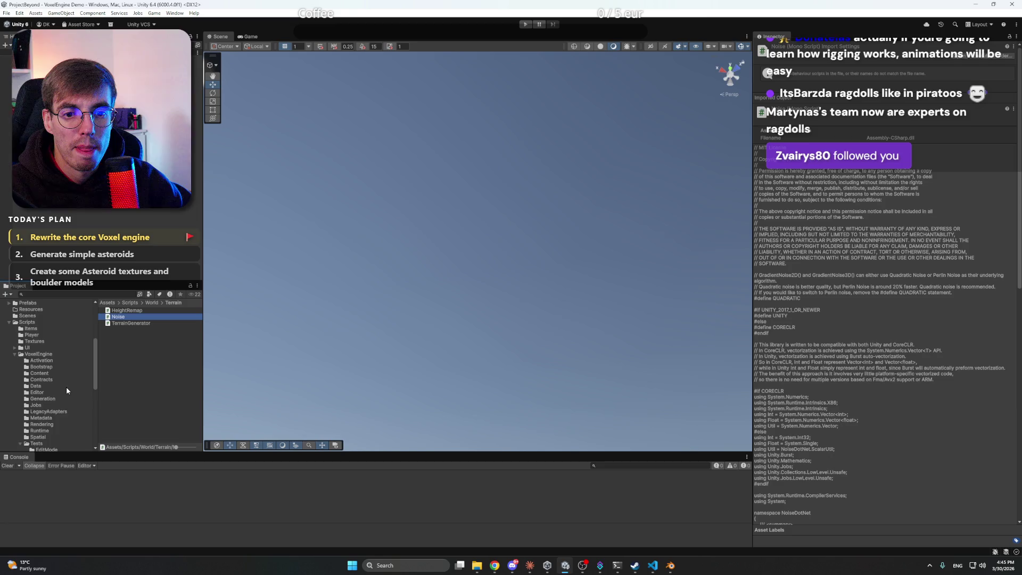
left_click(15, 379)
left_click(30, 384)
Rename the World scripts folder to 'World OLD, don't use it'
right_click(34, 387)
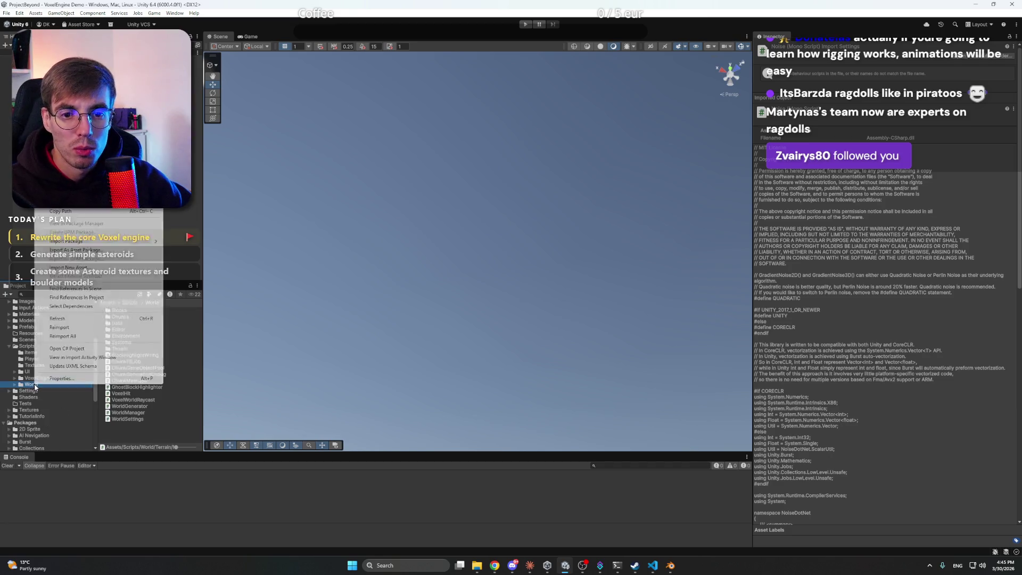
left_click(82, 209)
key("End")
type("OLD,")
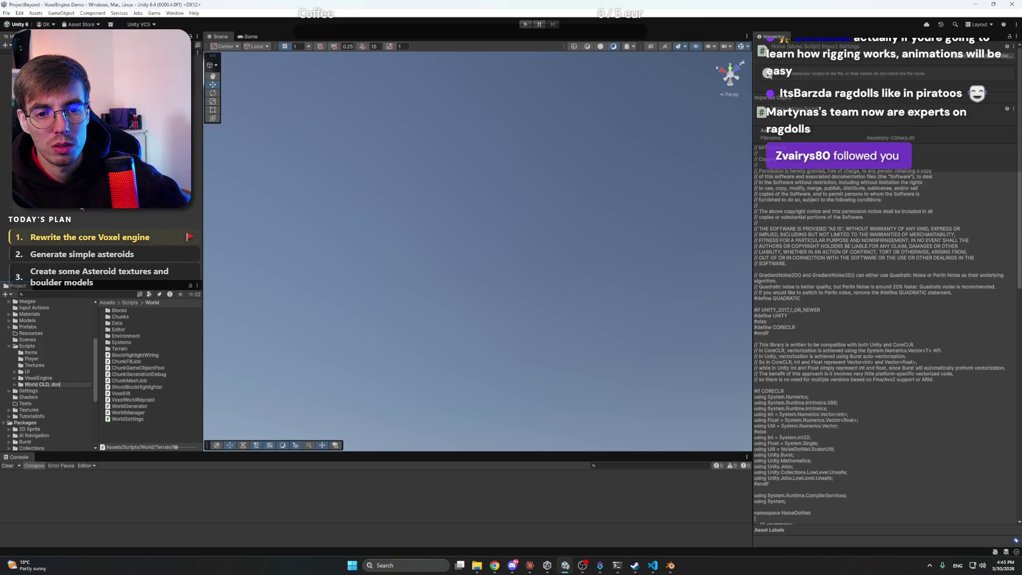
type(" don't use it")
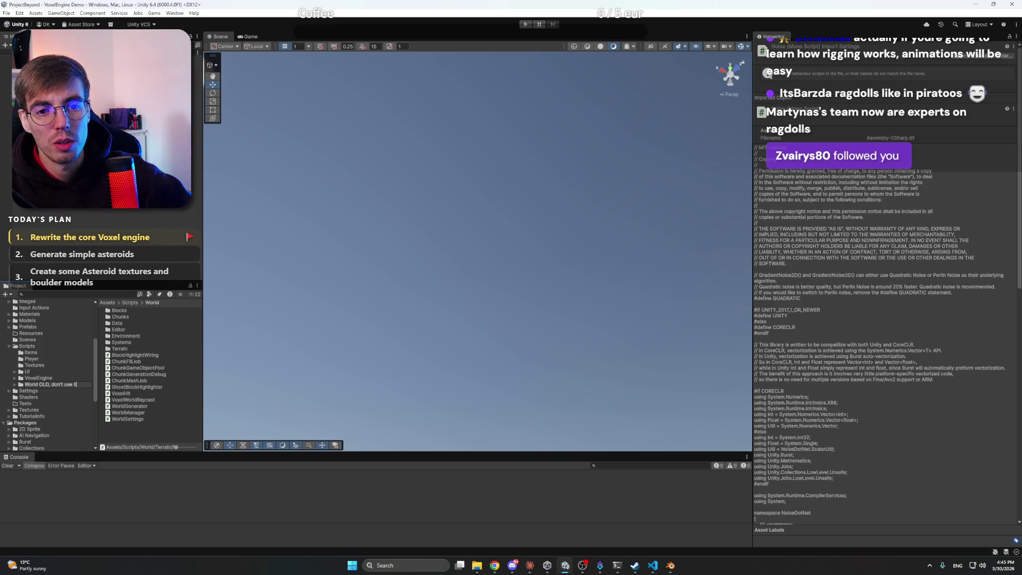
key("Return")
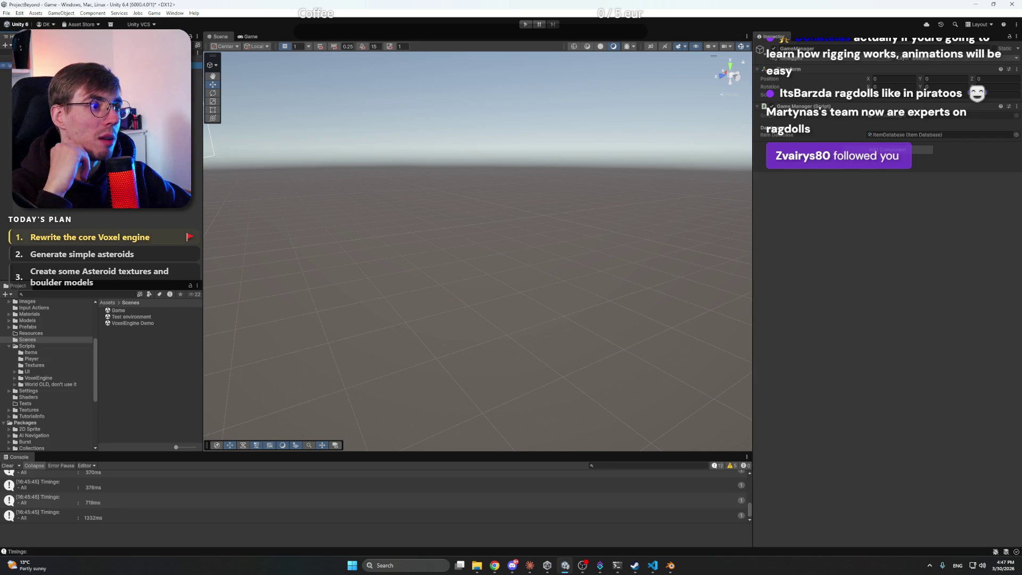
left_click(653, 565)
Scroll back through the VoxelEngine and mesh sections of project-architecture.md, then return to Unity
scroll(436, 286, "up", 6)
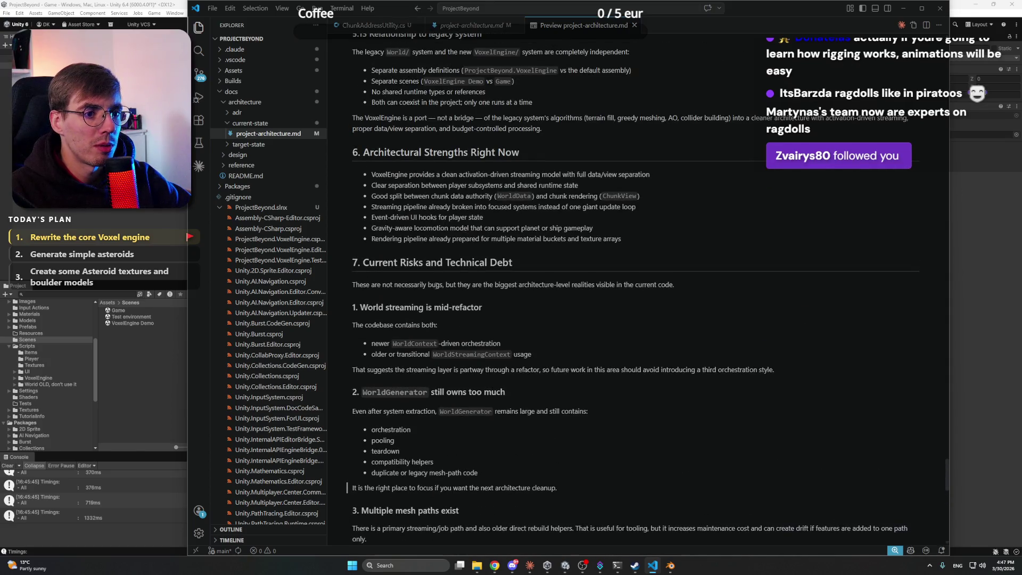
scroll(436, 286, "up", 10)
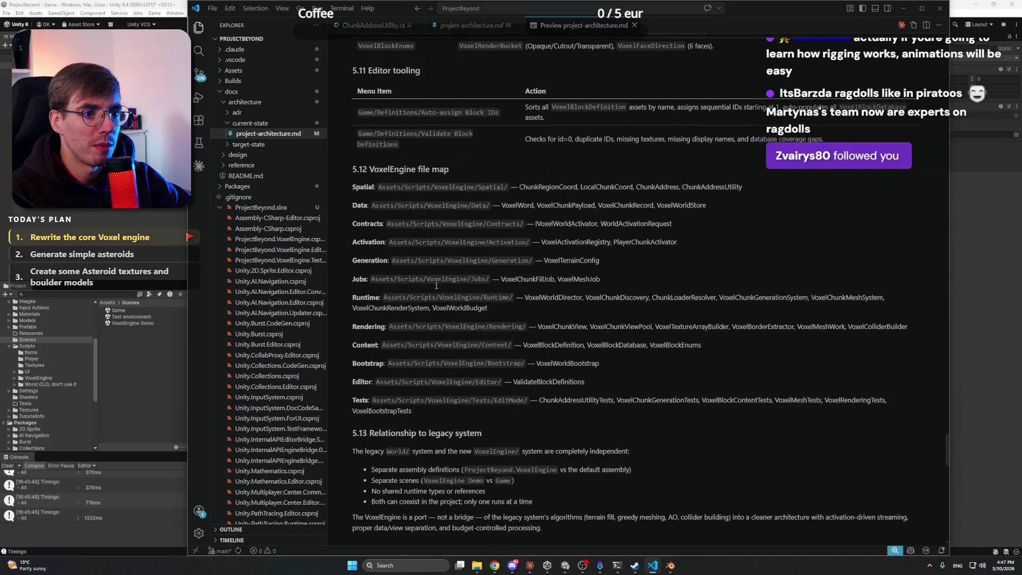
scroll(436, 286, "up", 15)
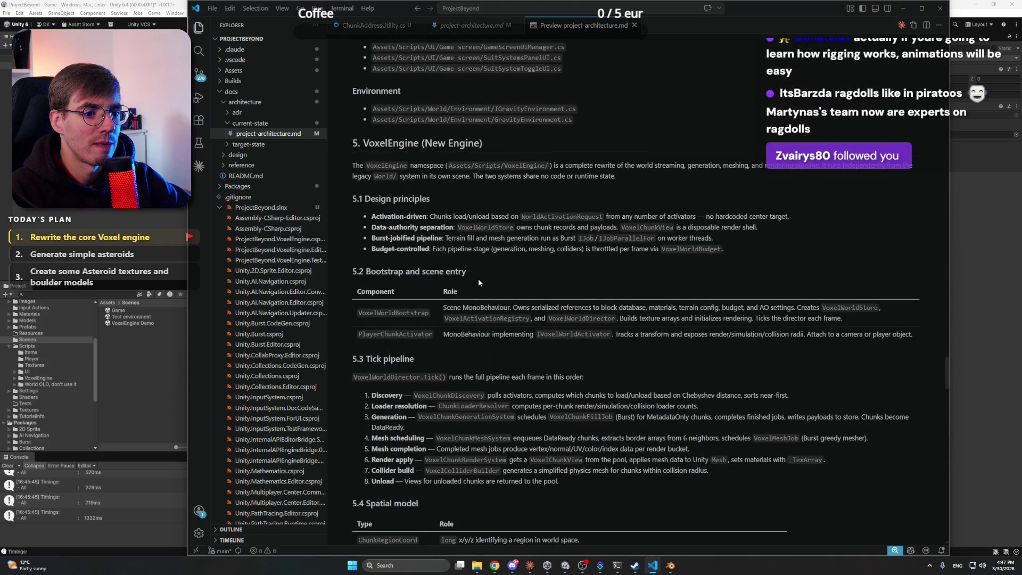
scroll(478, 281, "up", 15)
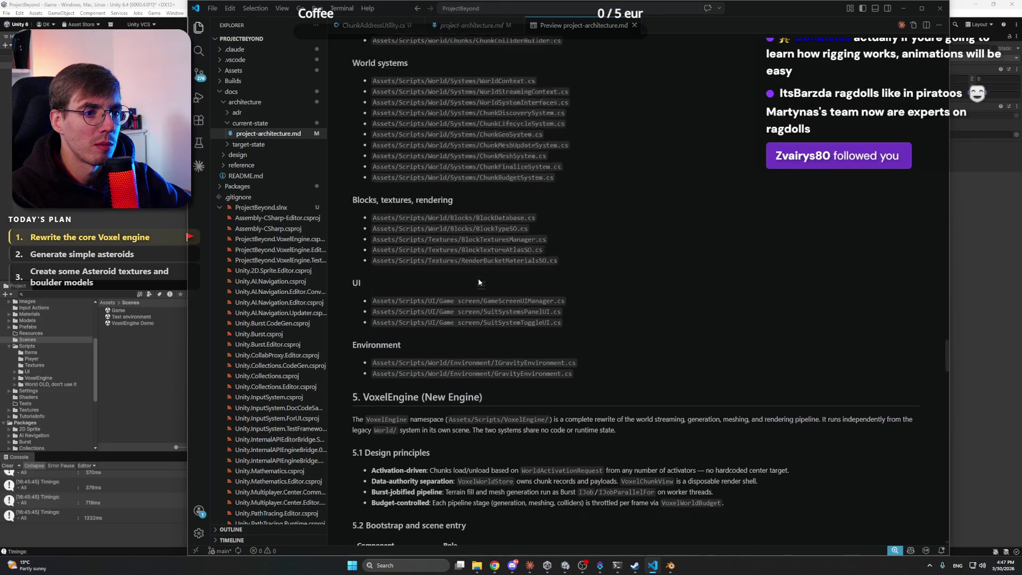
scroll(478, 281, "up", 4)
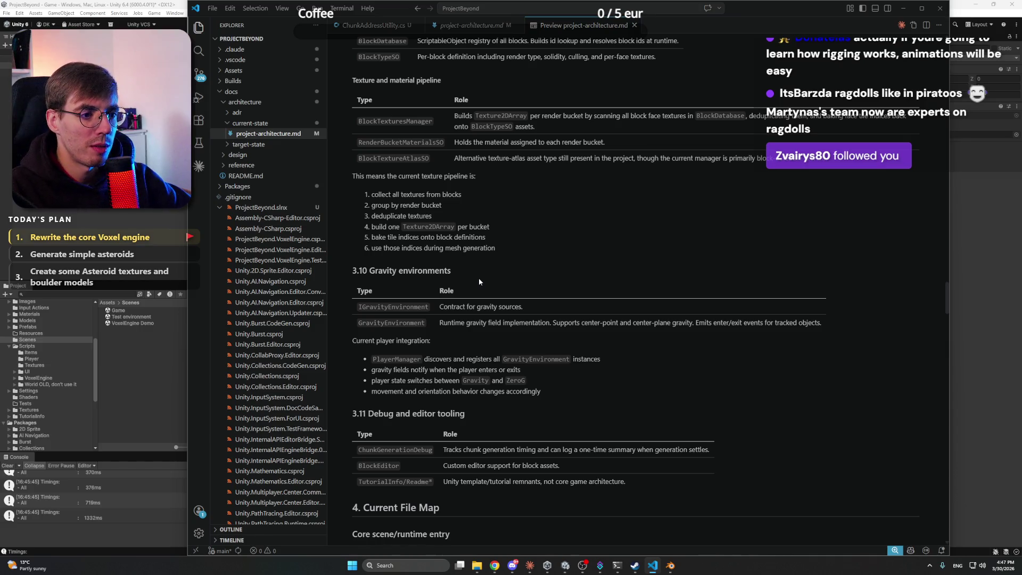
scroll(480, 281, "up", 6)
scroll(478, 278, "up", 1)
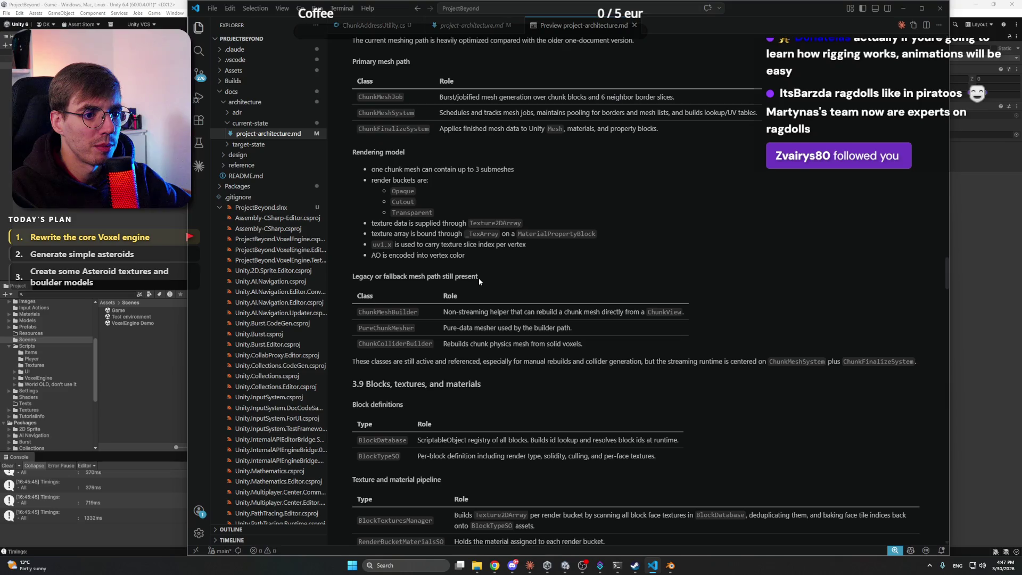
left_click(180, 6)
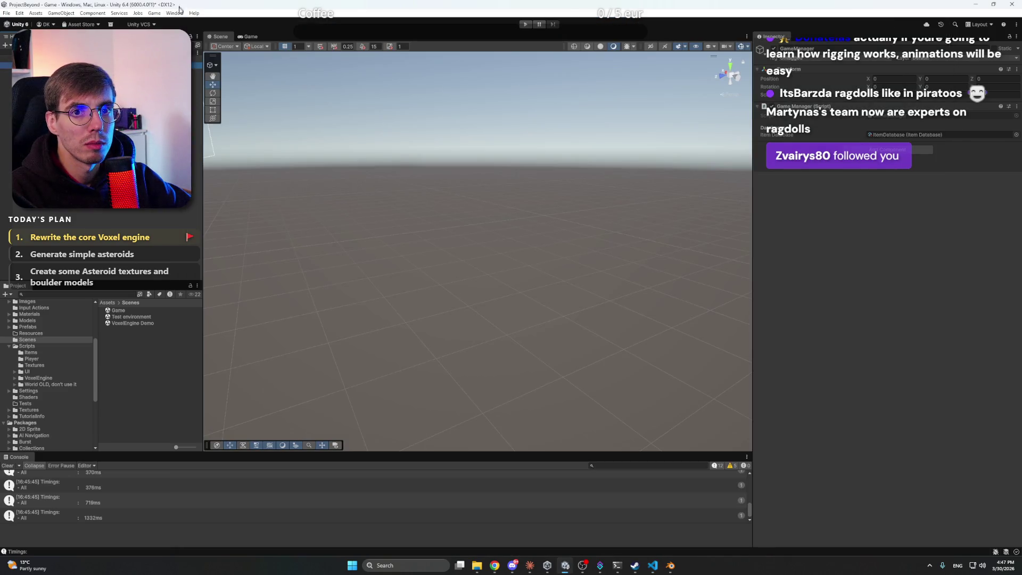
Draft a Claude Code request: the runtime-spawned local Player automatically gets ChunkActivator, referenced in bootup
left_click(536, 568)
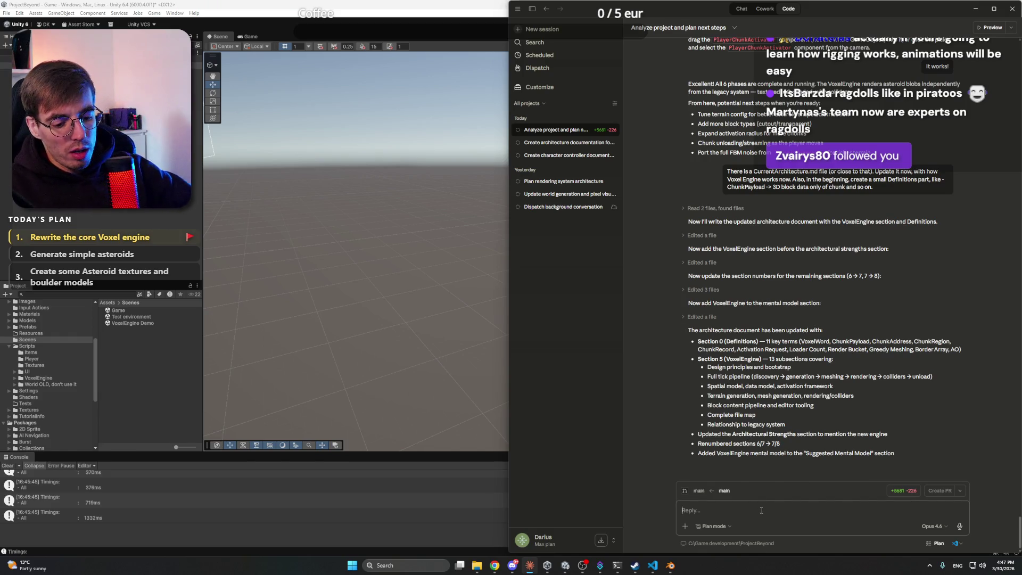
type("Let's am")
key("BackSpace")
key("BackSpace")
type("make that")
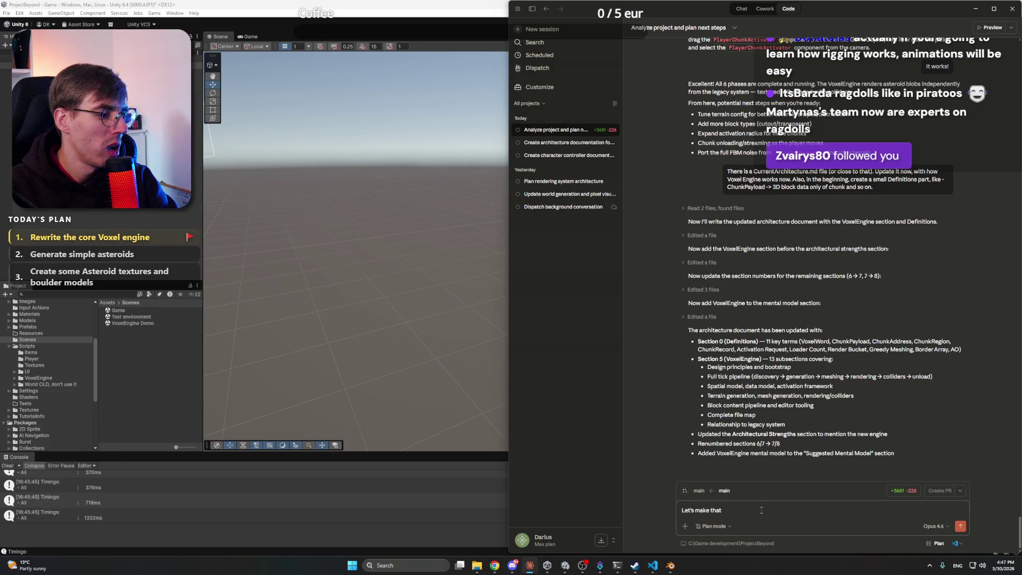
type("The playe")
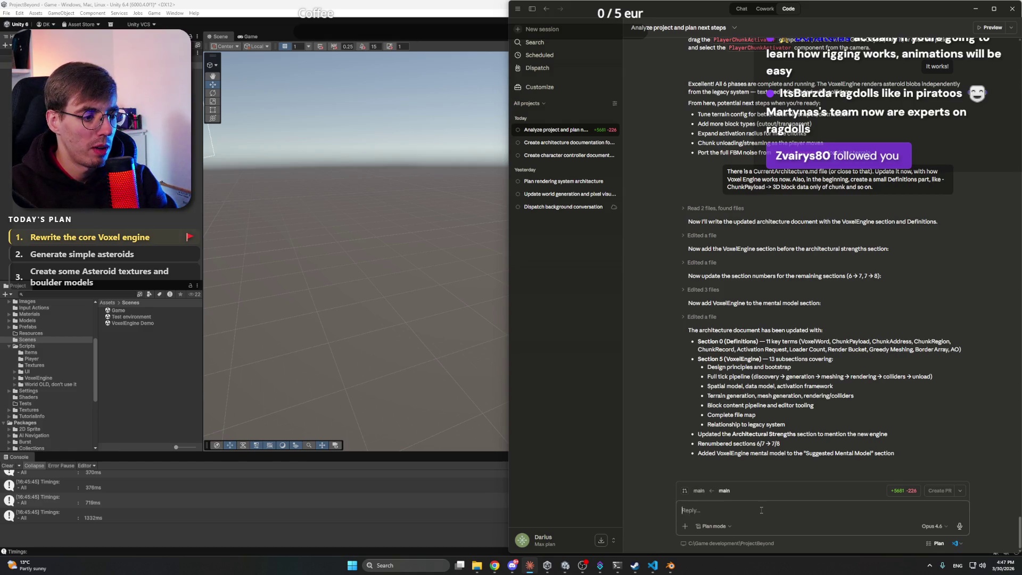
type("r is spawn")
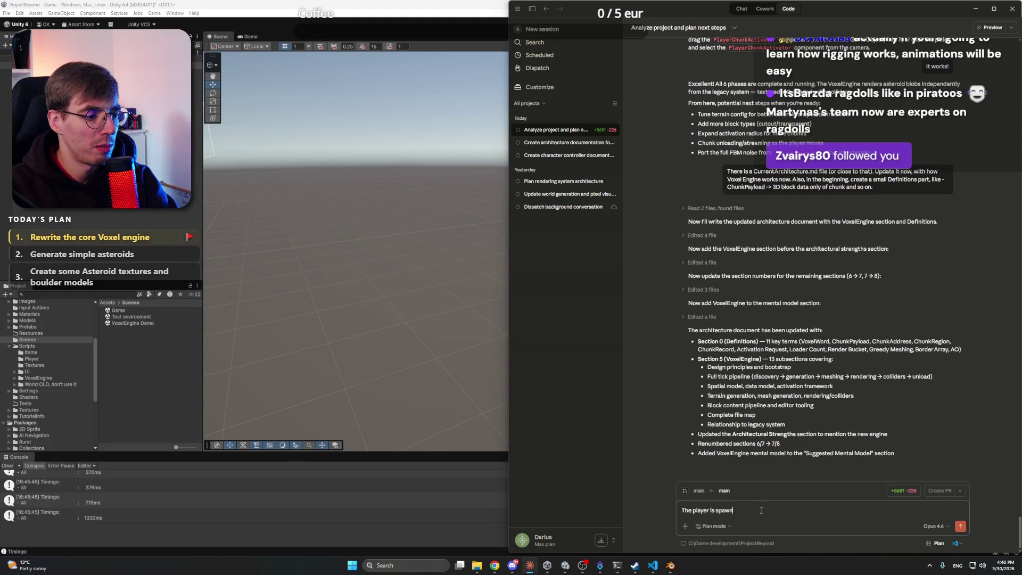
type("ed after ")
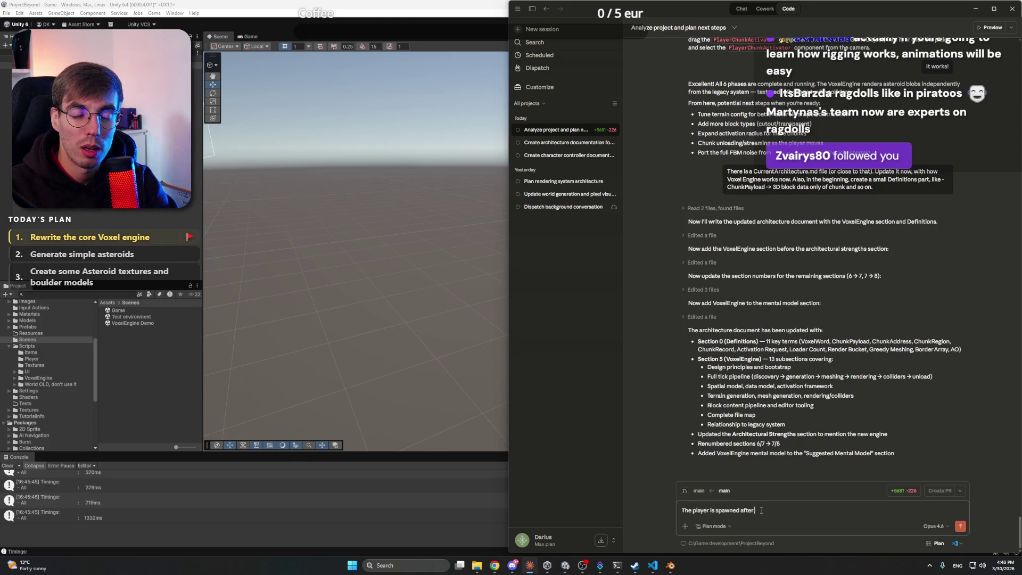
key("BackSpace")
key("BackSpace")
key("BackSpace")
key("BackSpace")
key("BackSpace")
key("BackSpace")
type("in the")
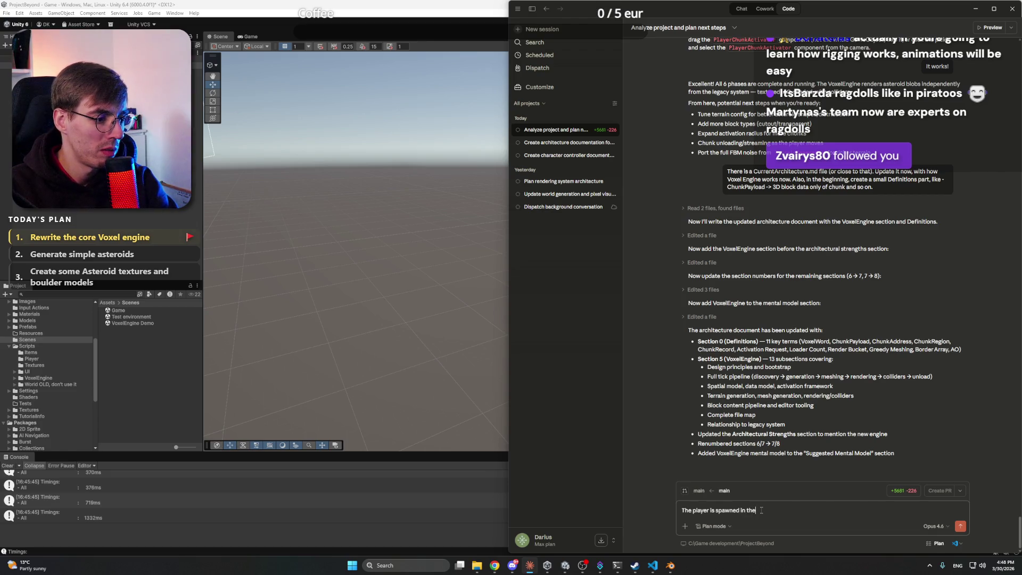
type(" runtime. ")
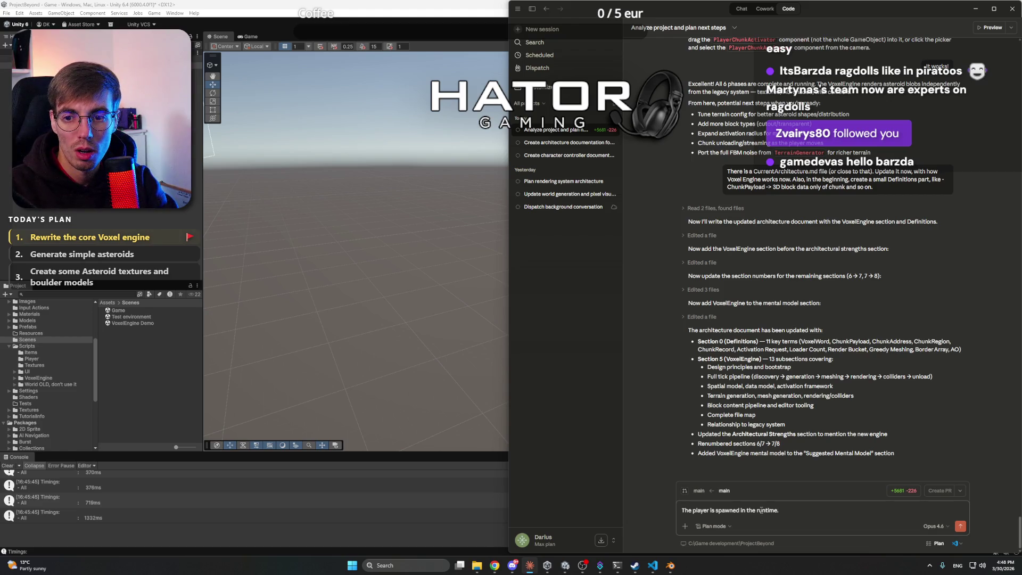
type("Let's make that")
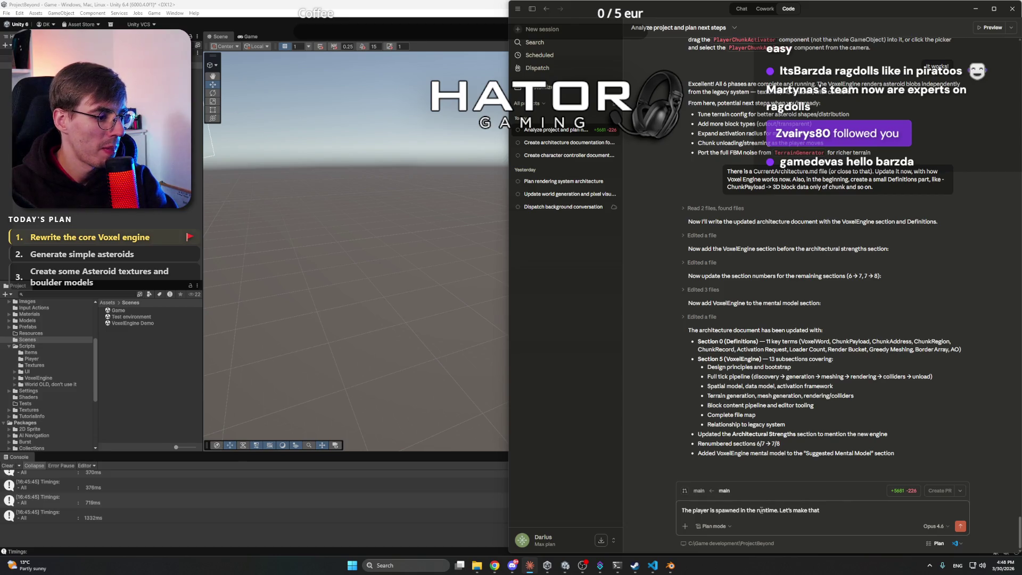
type("the main P")
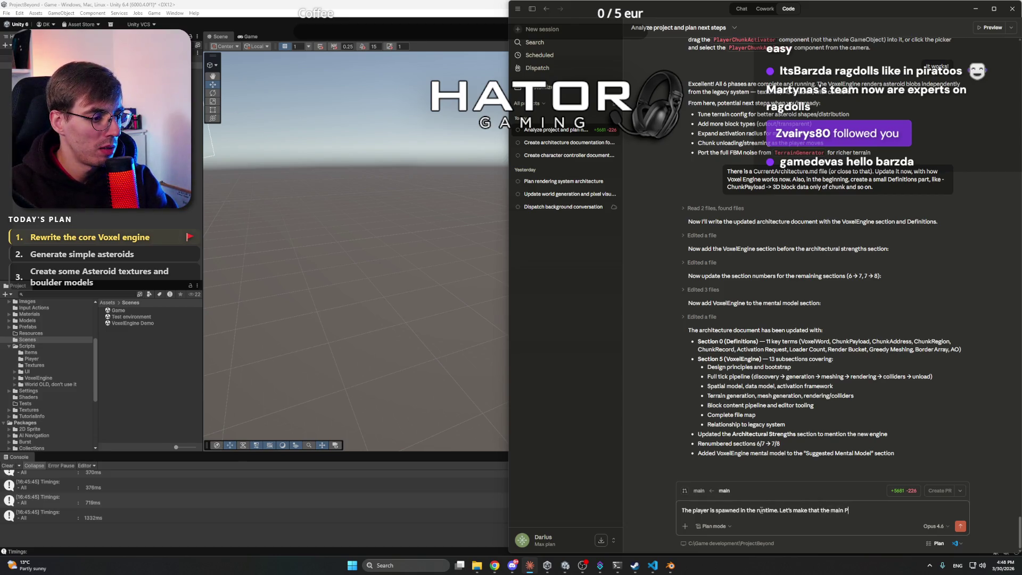
type("layer ()")
type("local client")
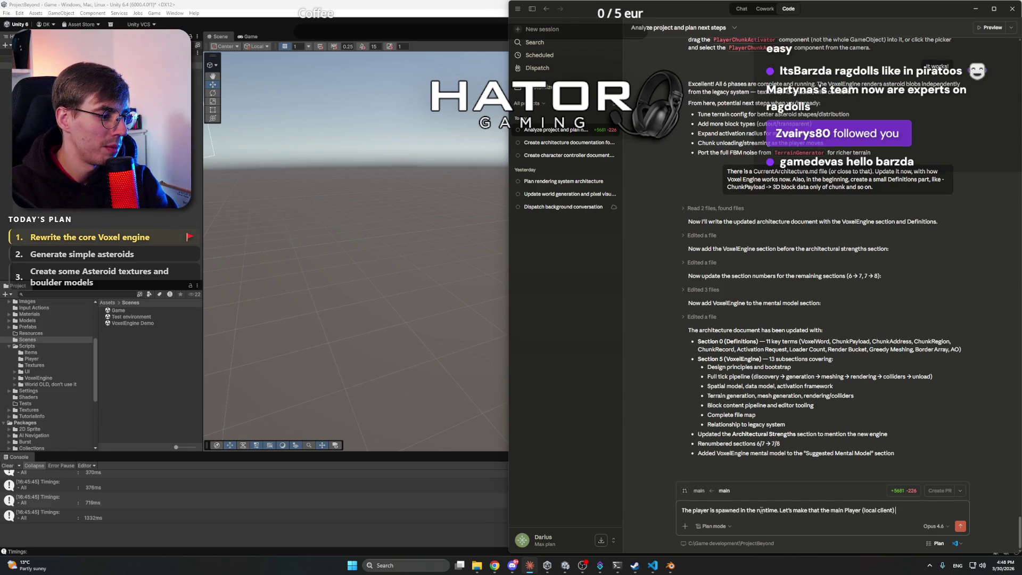
type(" automa")
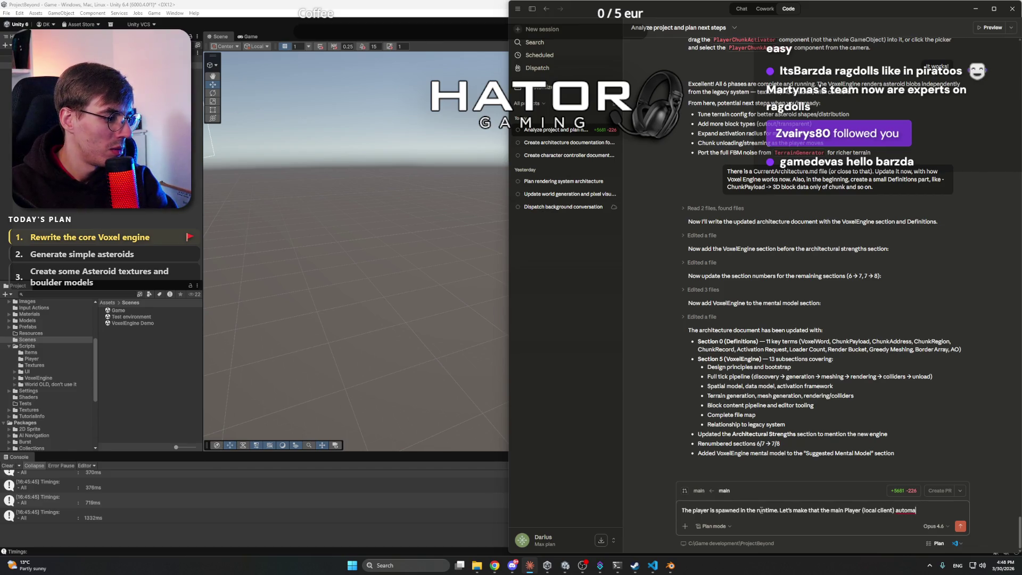
type("icaly get's")
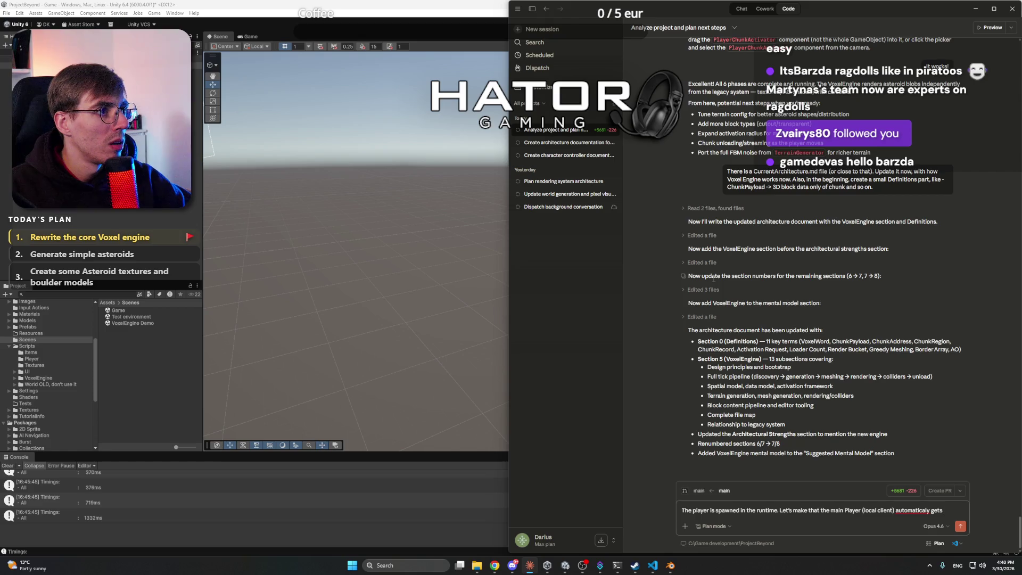
type("Chunk")
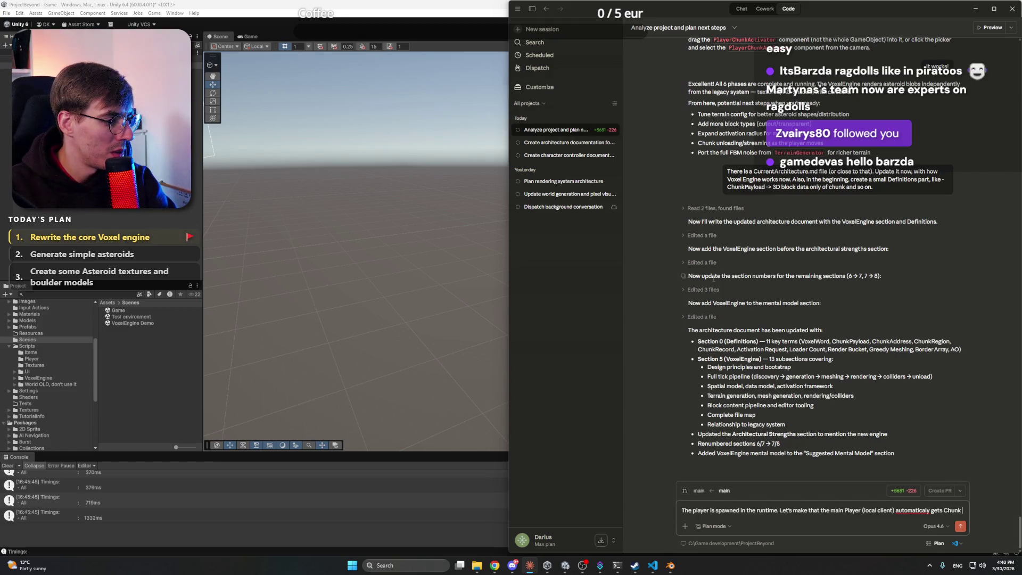
type("Activor")
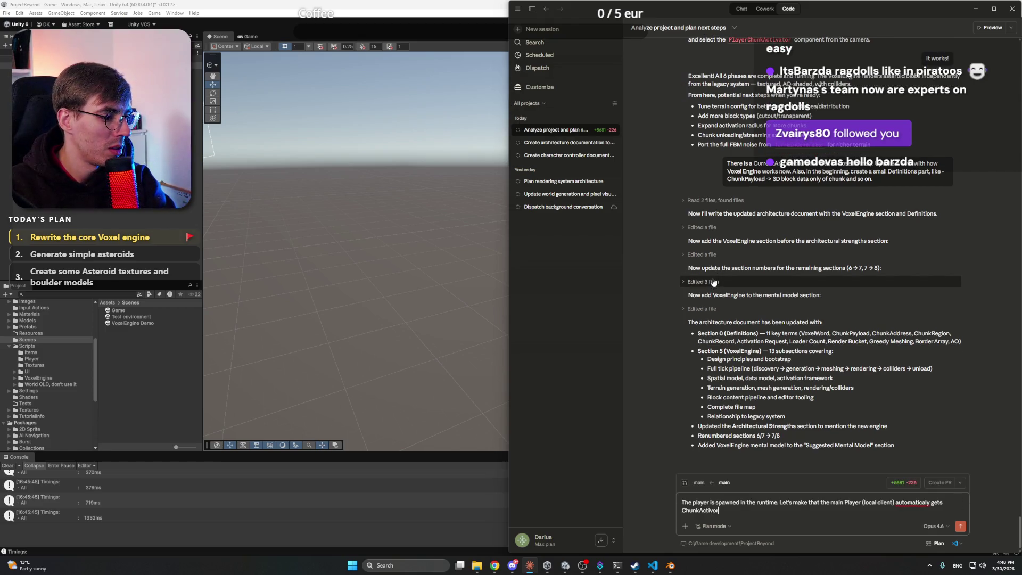
type(" and the ref")
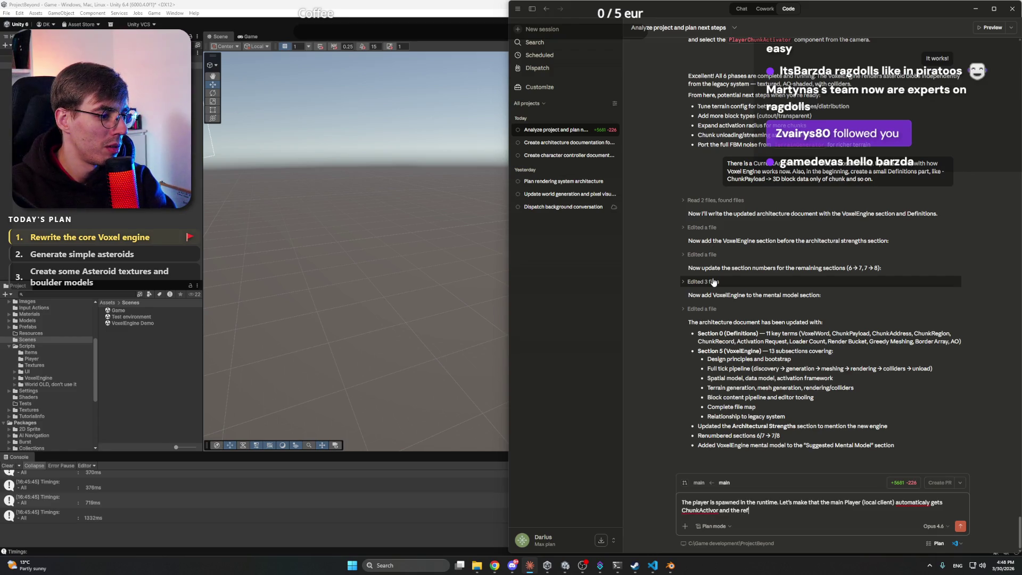
type("erence is set")
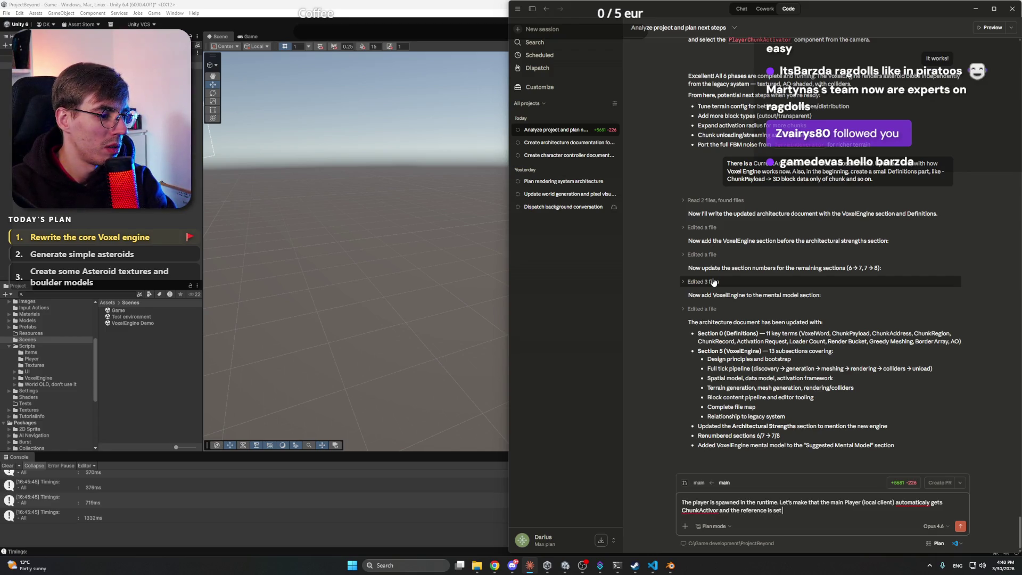
type(" tr")
type("in bootupo")
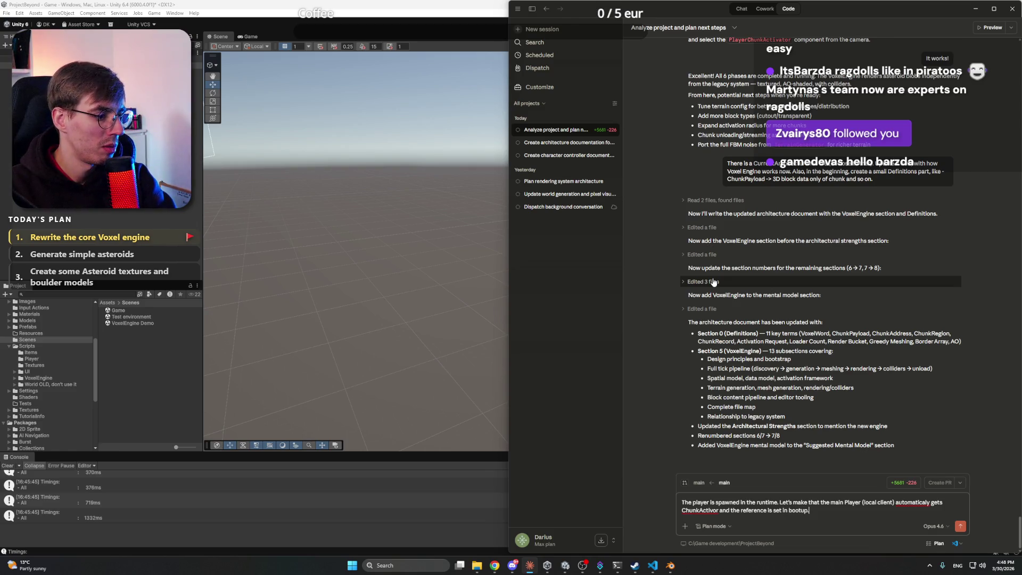
Correct 'automaticaly' to 'automatically' and send the request to the coding agent
right_click(913, 505)
left_click(933, 387)
right_click(708, 510)
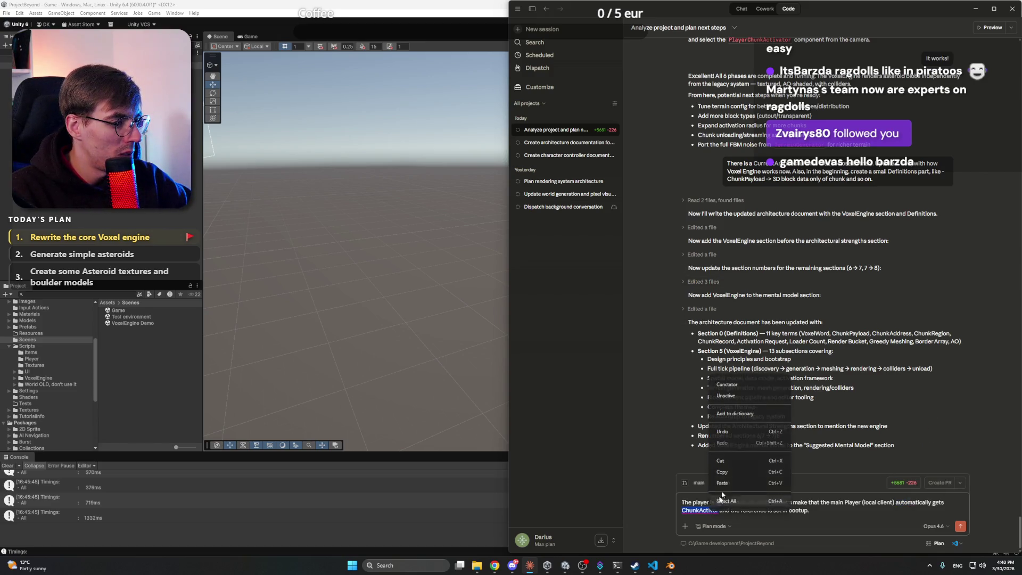
left_click(836, 512)
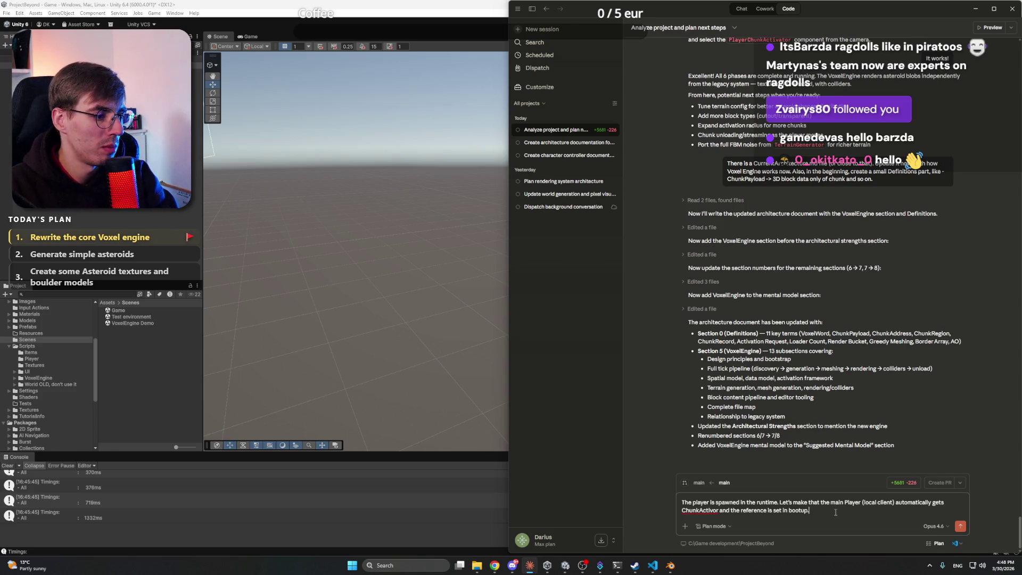
key("Return")
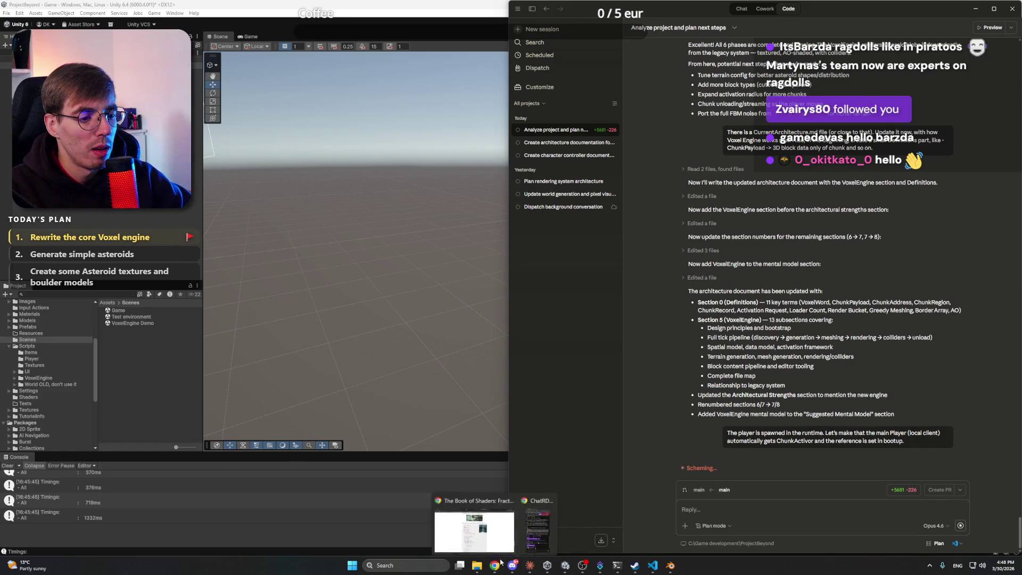
left_click(495, 527)
Search 'claude usage' in a new tab and check the current session's reset time
left_click(689, 9)
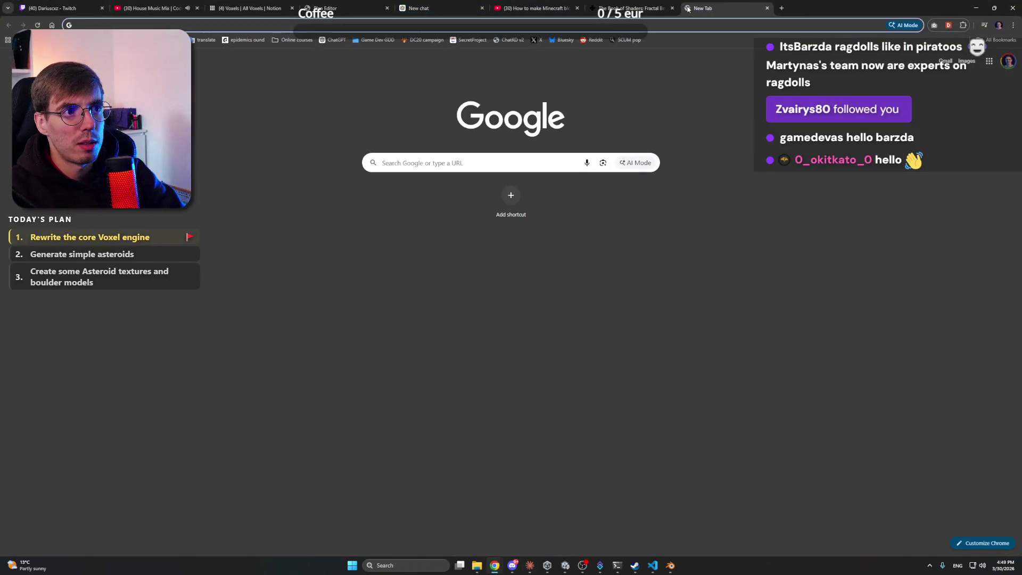
type("claude usage")
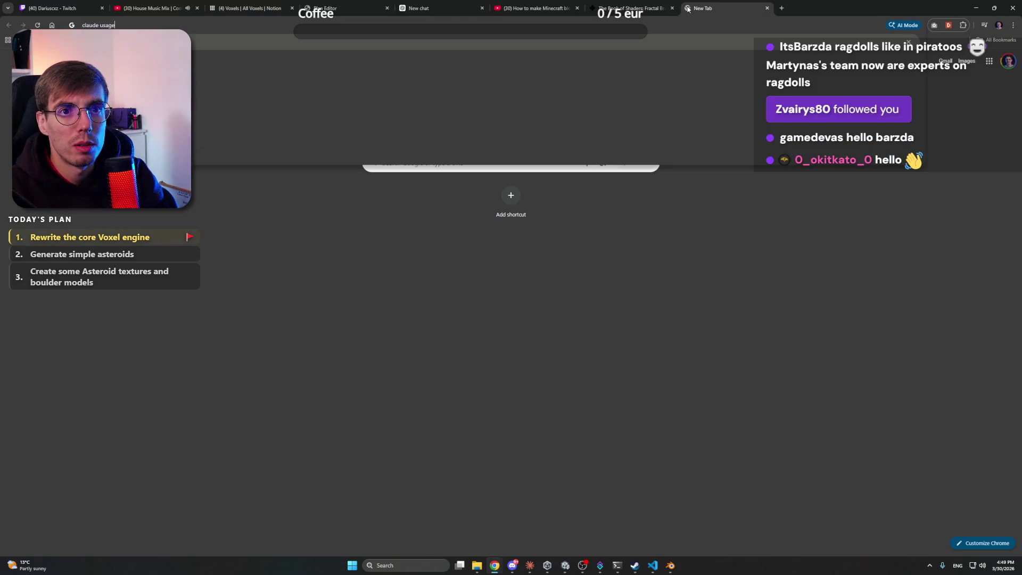
key("Return")
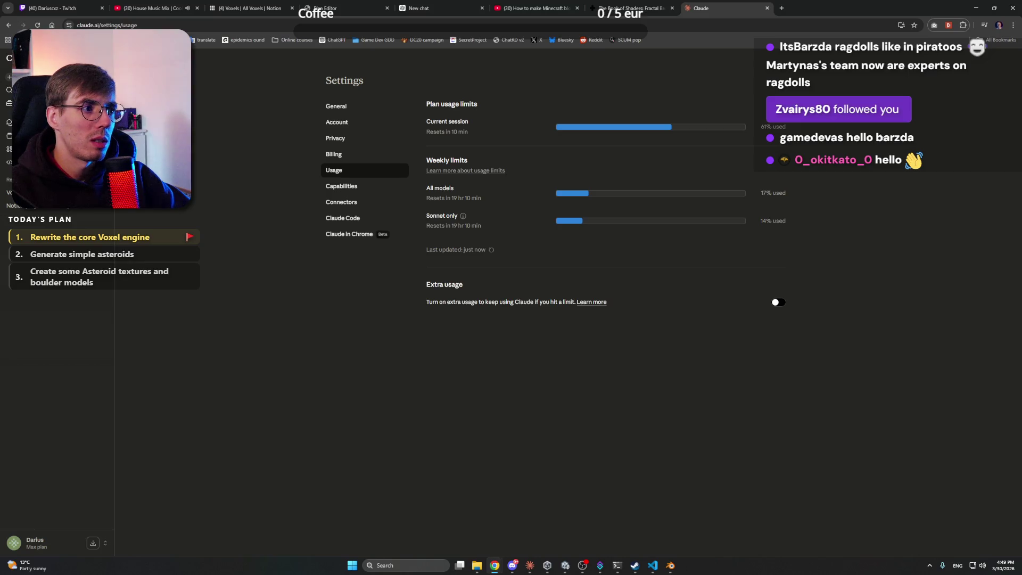
triple_click(464, 133)
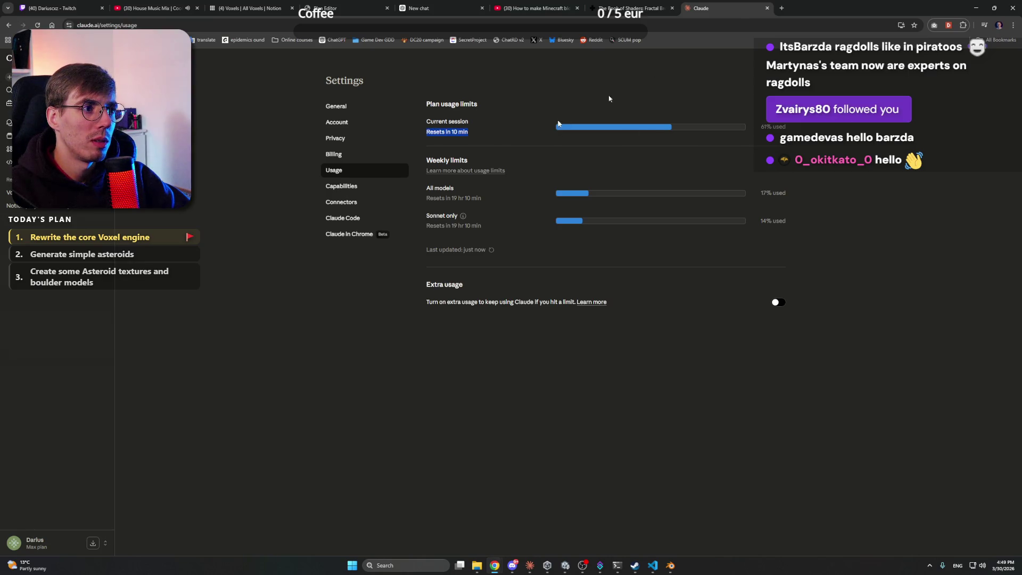
Close the usage tab, minimize Chrome and move the Claude window to the screen centre
left_click(768, 8)
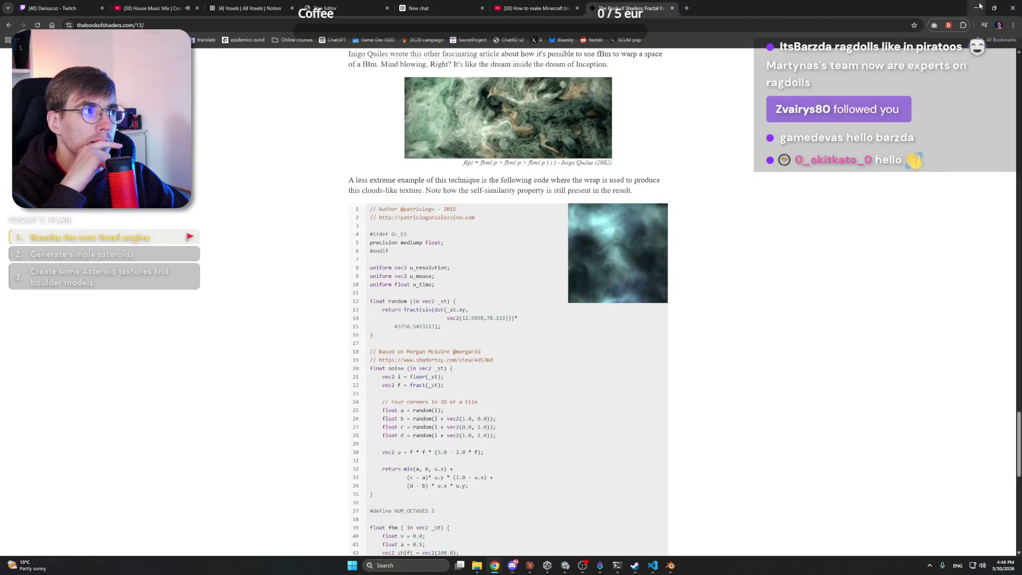
left_click(976, 8)
left_click_drag(876, 10, 651, 10)
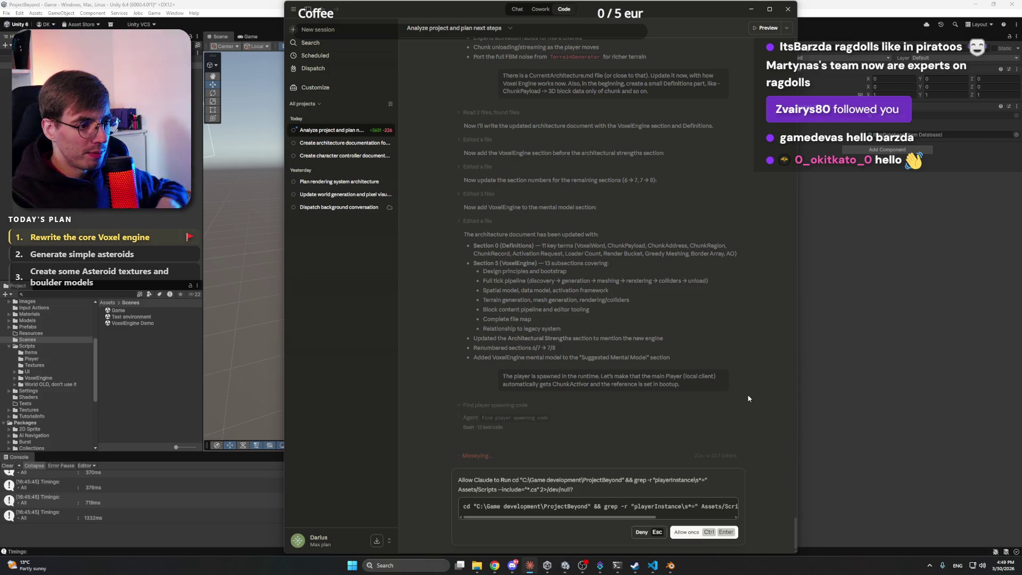
Allow both of the agent's player-spawning search commands to run once
left_click(686, 533)
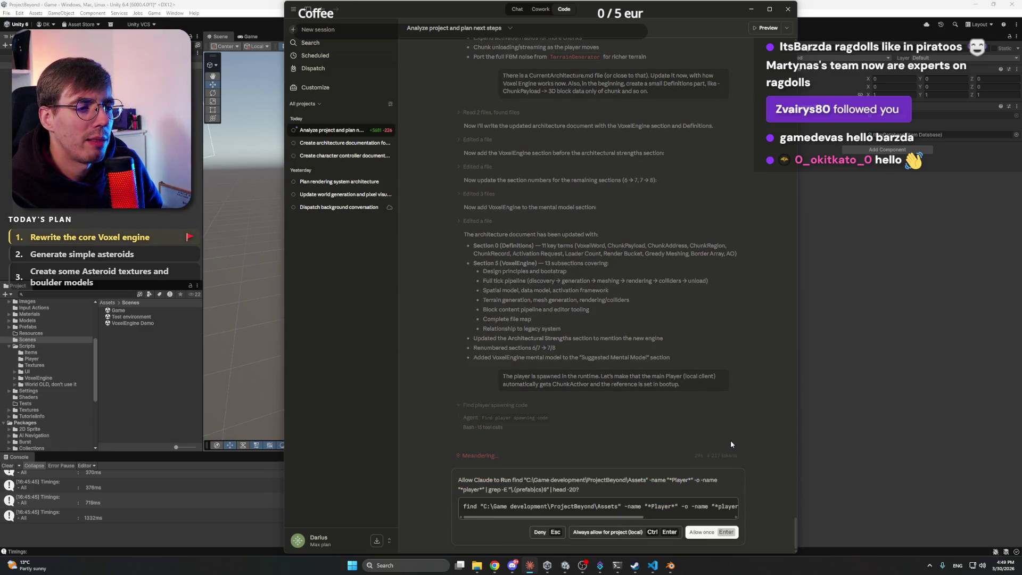
left_click(706, 533)
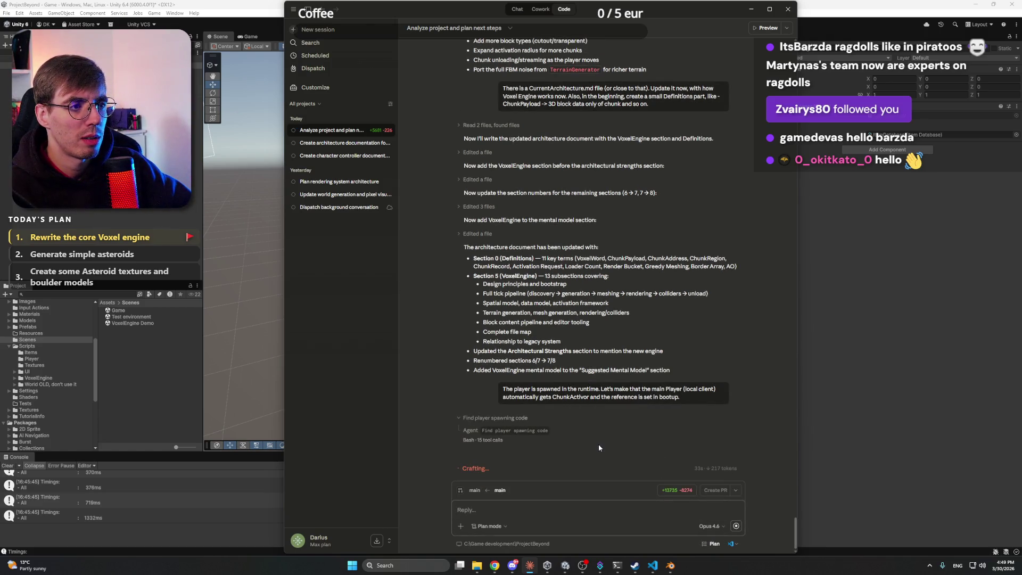
key("alt+Tab")
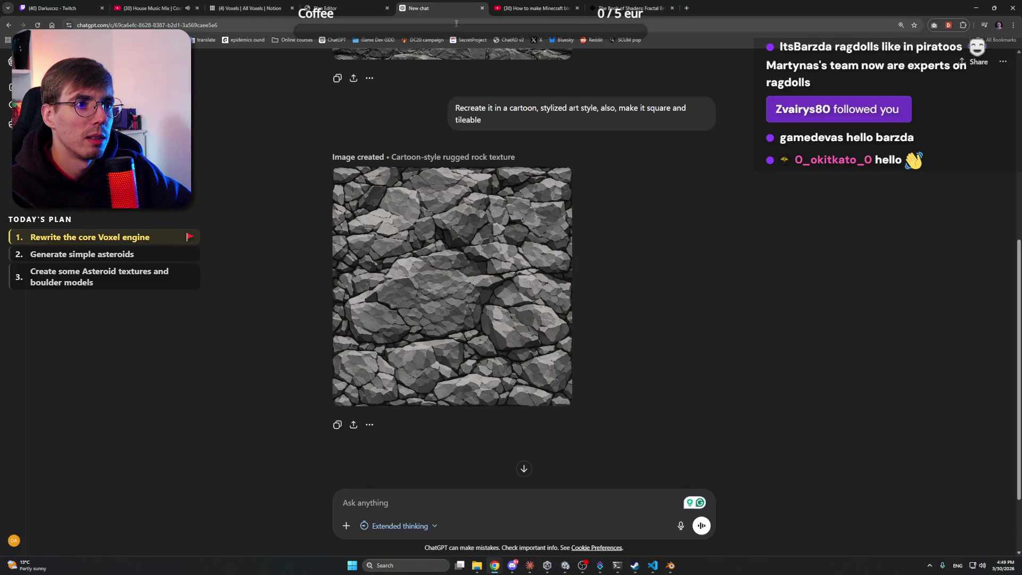
Go up to Project Beyond Working files and enlarge the generated ChatGPT rock texture
left_click(477, 565)
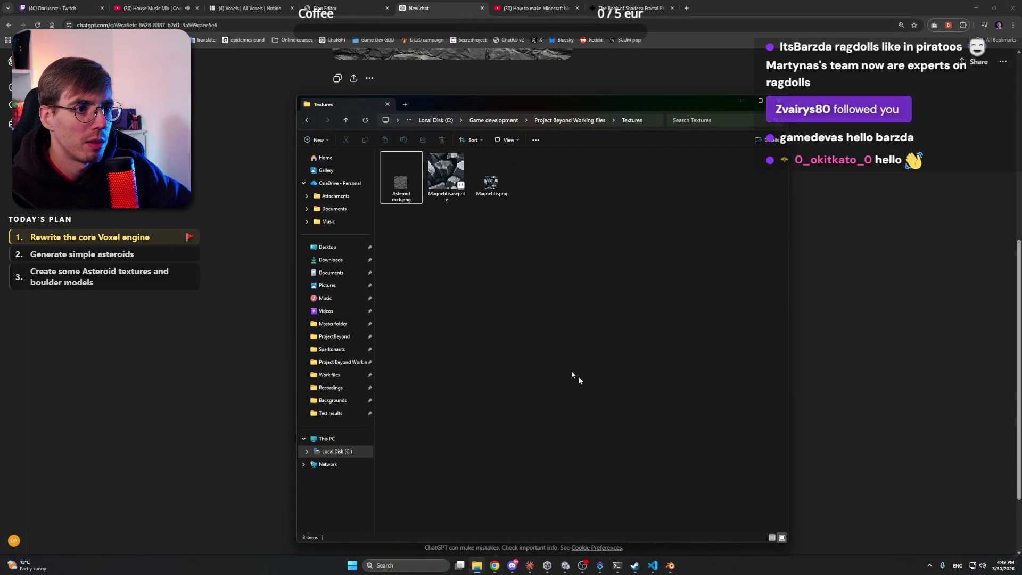
left_click(570, 120)
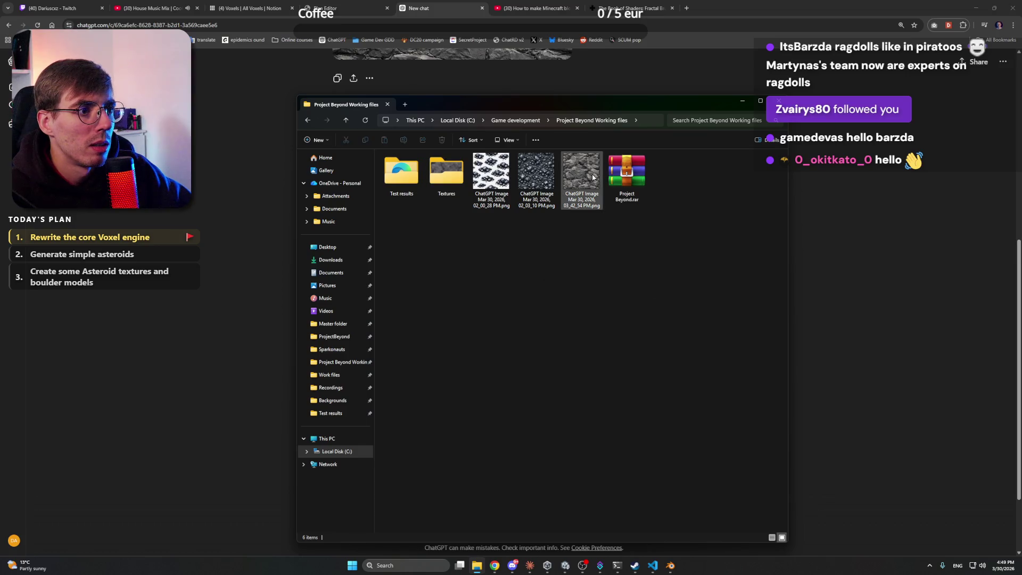
left_click(944, 202)
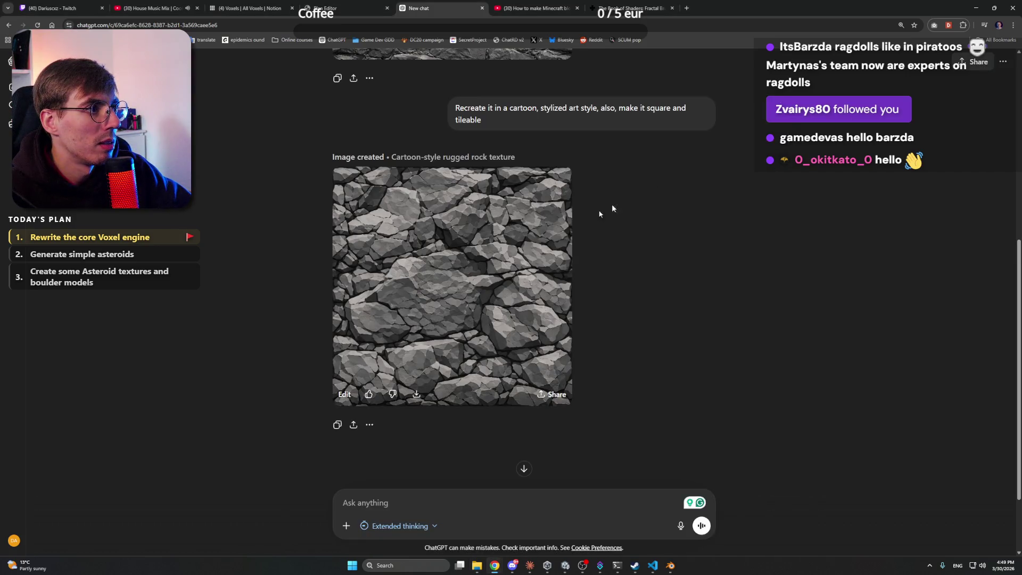
left_click(567, 197)
Preview the latest saved ChatGPT rock image in Photos, then close it and go to Notion
left_click(477, 566)
left_click(589, 179)
double_click(589, 178)
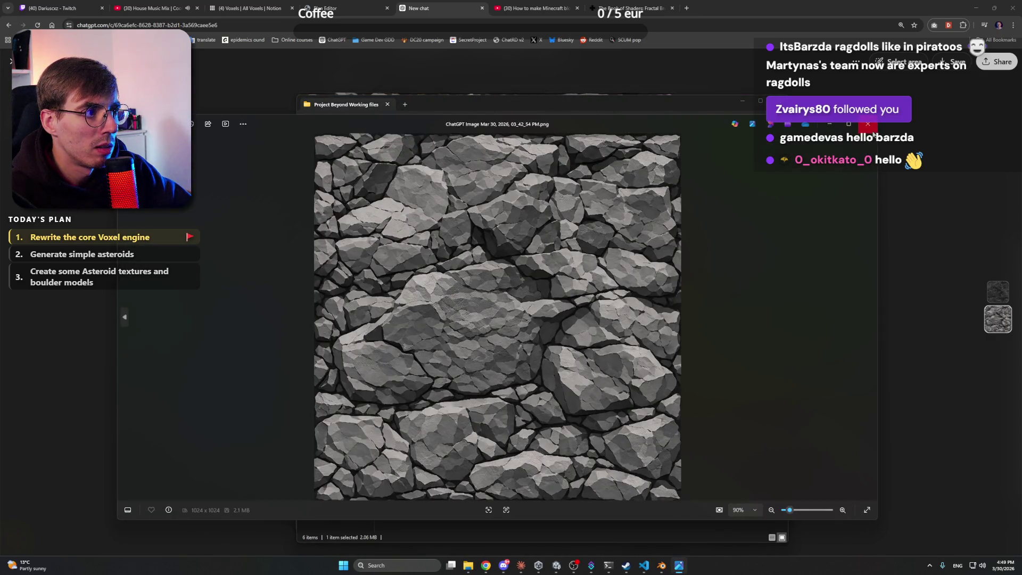
left_click(868, 123)
left_click(778, 102)
left_click(261, 7)
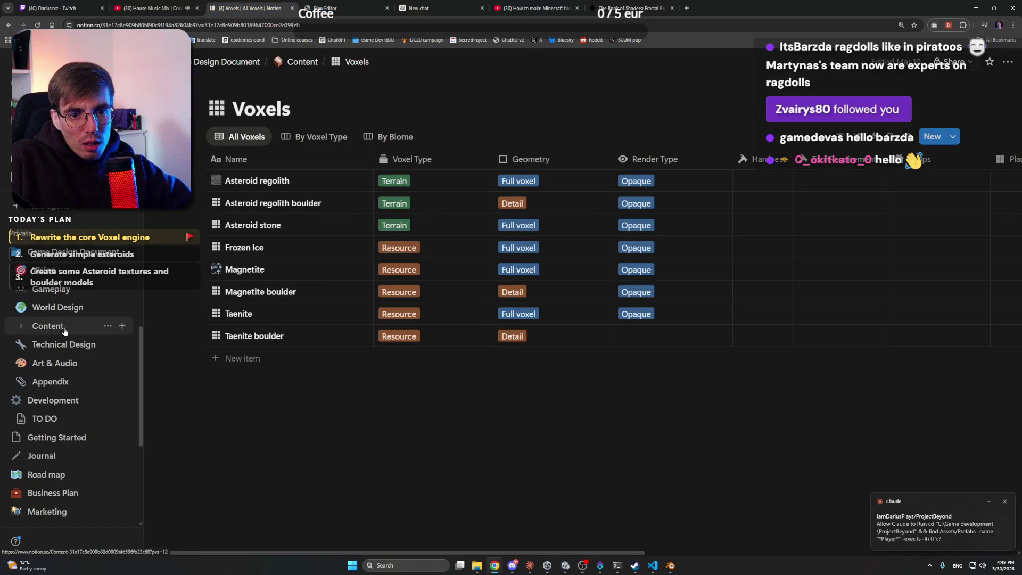
scroll(66, 330, "up", 2)
scroll(75, 333, "down", 1)
scroll(74, 333, "down", 1)
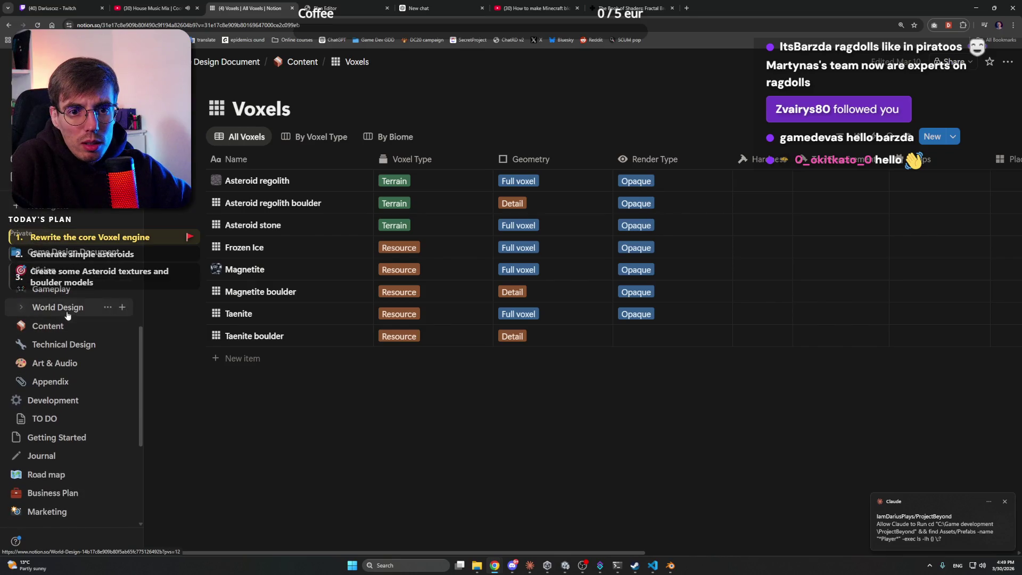
left_click(21, 344)
left_click(60, 364)
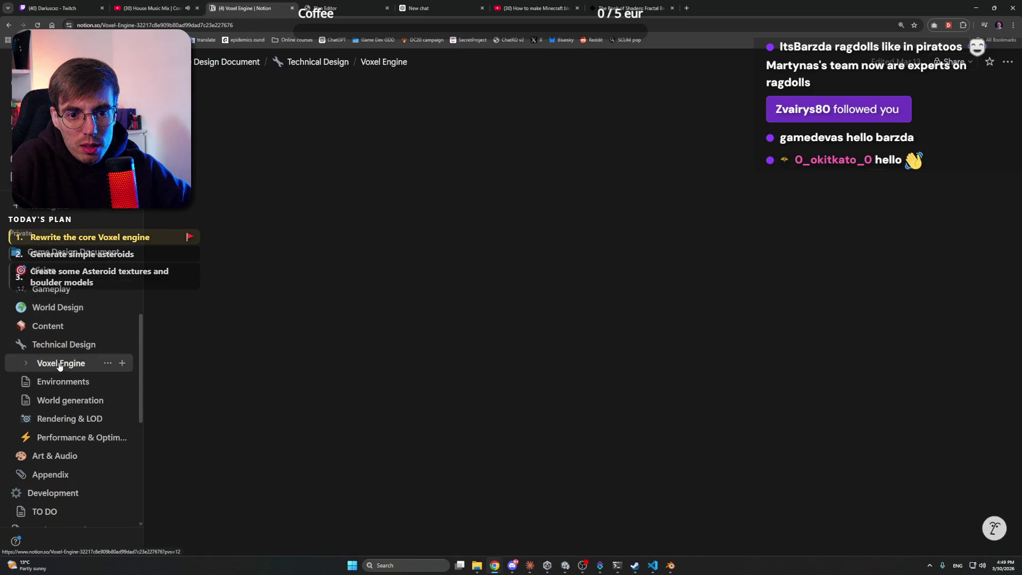
left_click(75, 401)
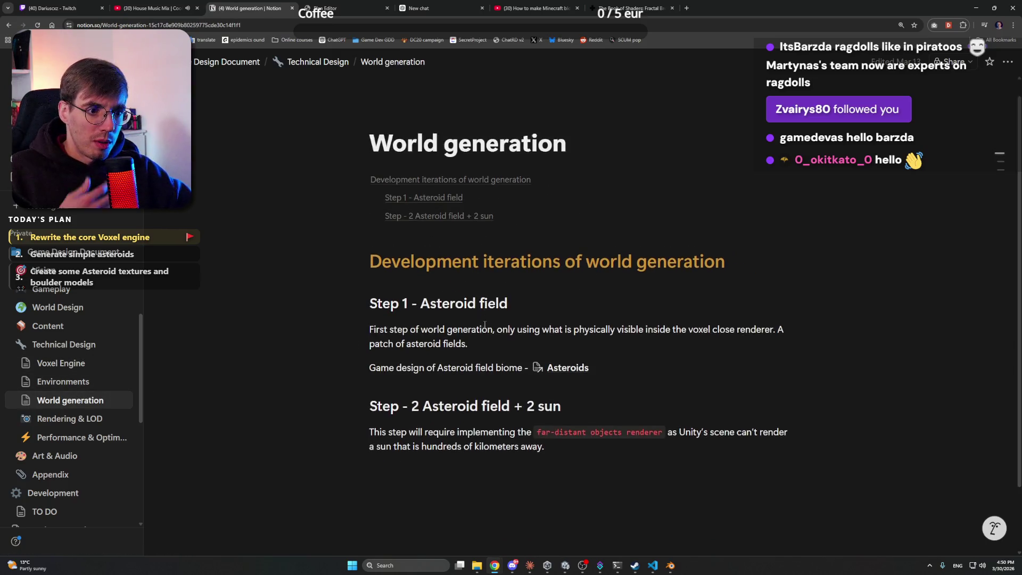
scroll(484, 324, "down", 1)
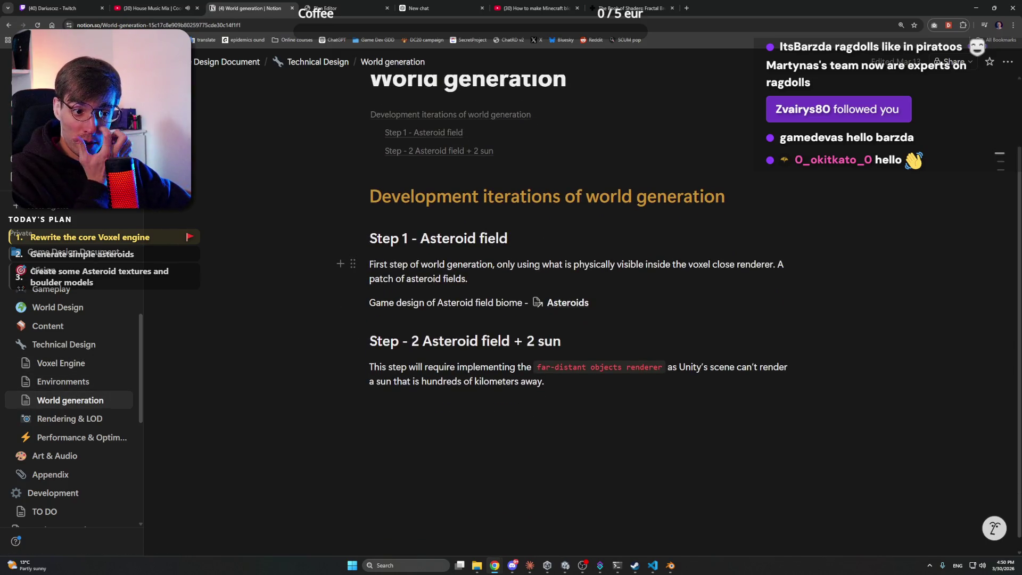
left_click(590, 346)
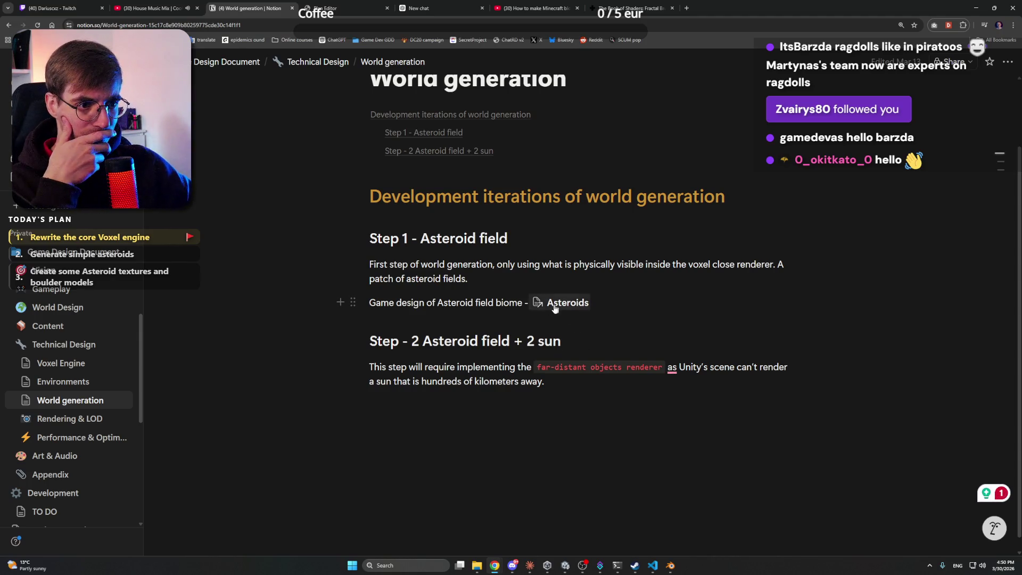
left_click(515, 282)
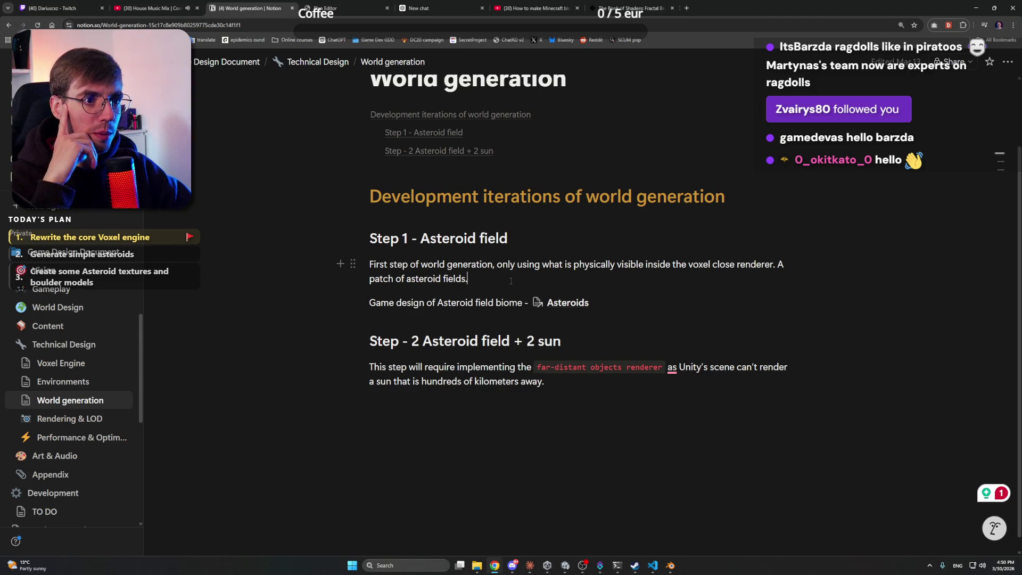
scroll(510, 281, "up", 1)
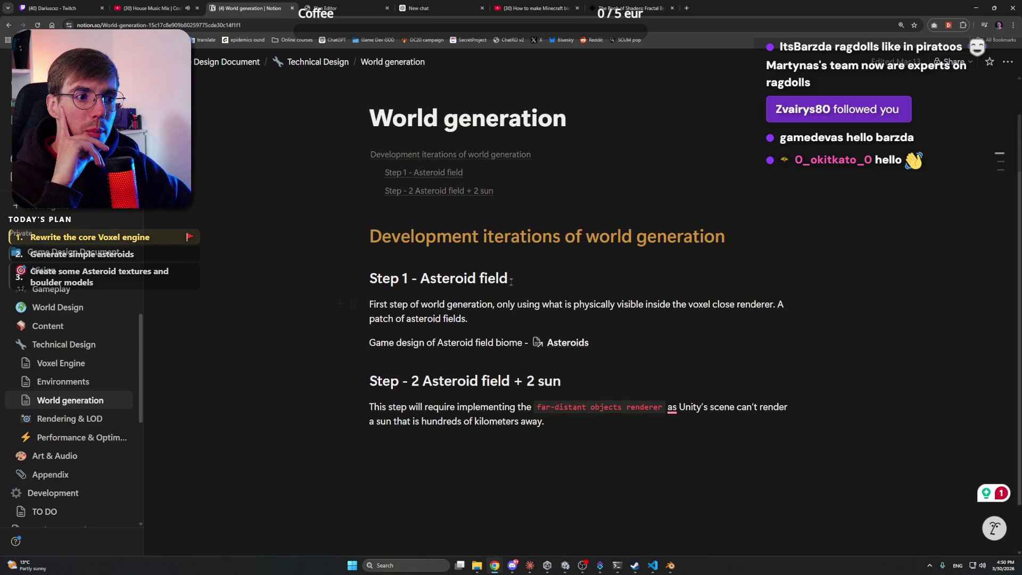
left_click(44, 384)
scroll(342, 330, "down", 3)
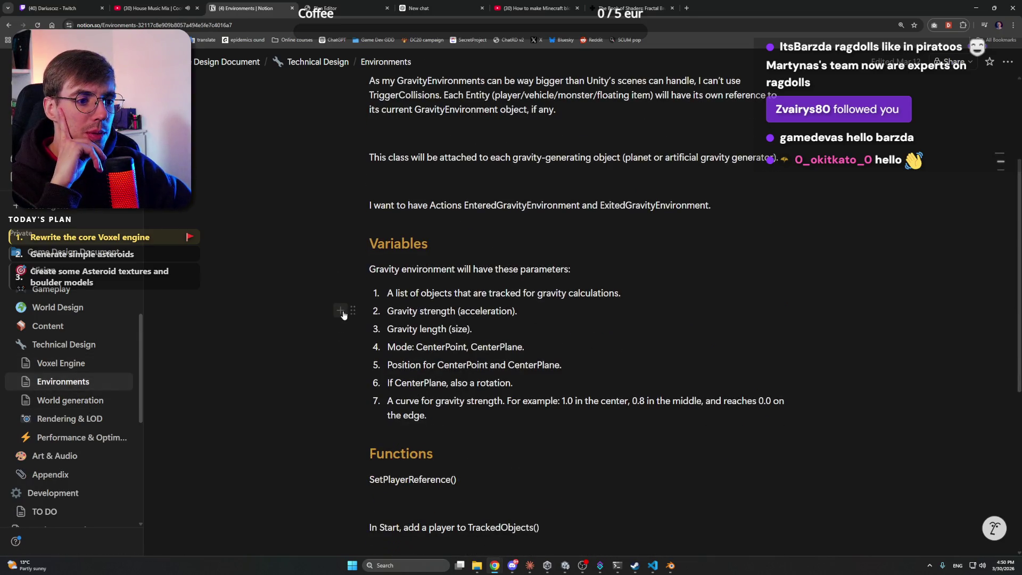
scroll(330, 295, "up", 4)
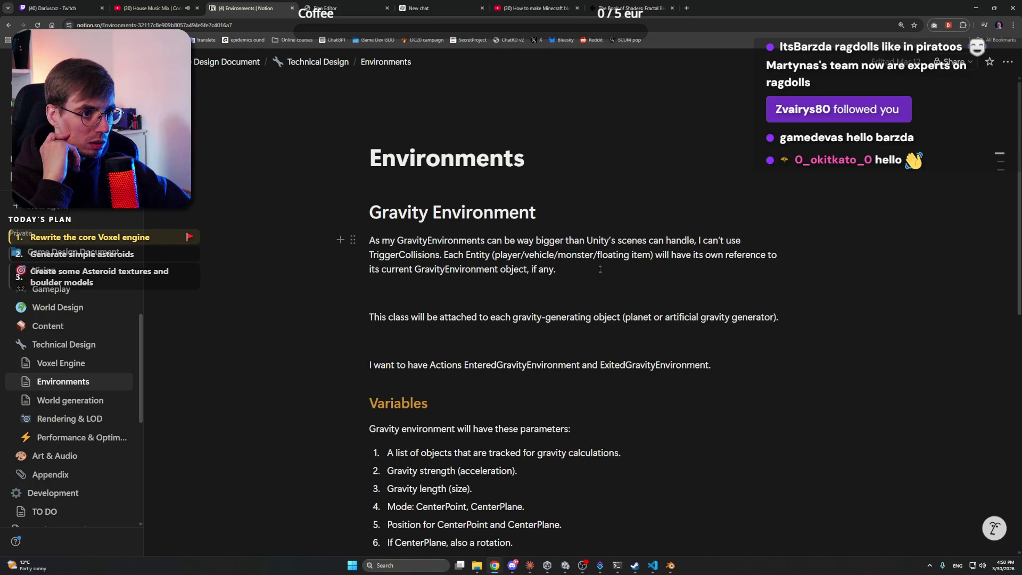
scroll(600, 269, "down", 10)
left_click(555, 248)
left_click(484, 207)
scroll(485, 207, "down", 1)
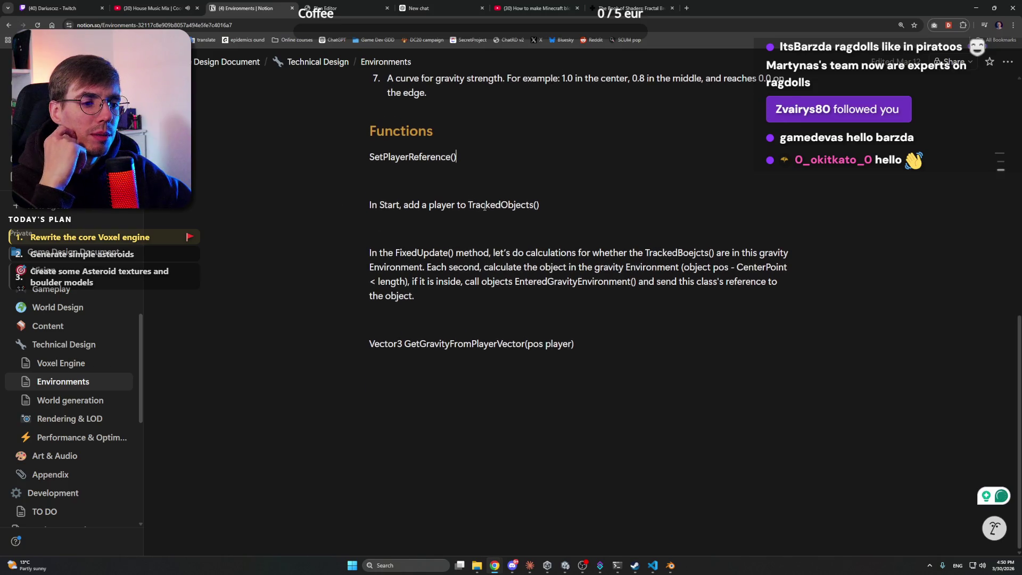
scroll(527, 235, "up", 10)
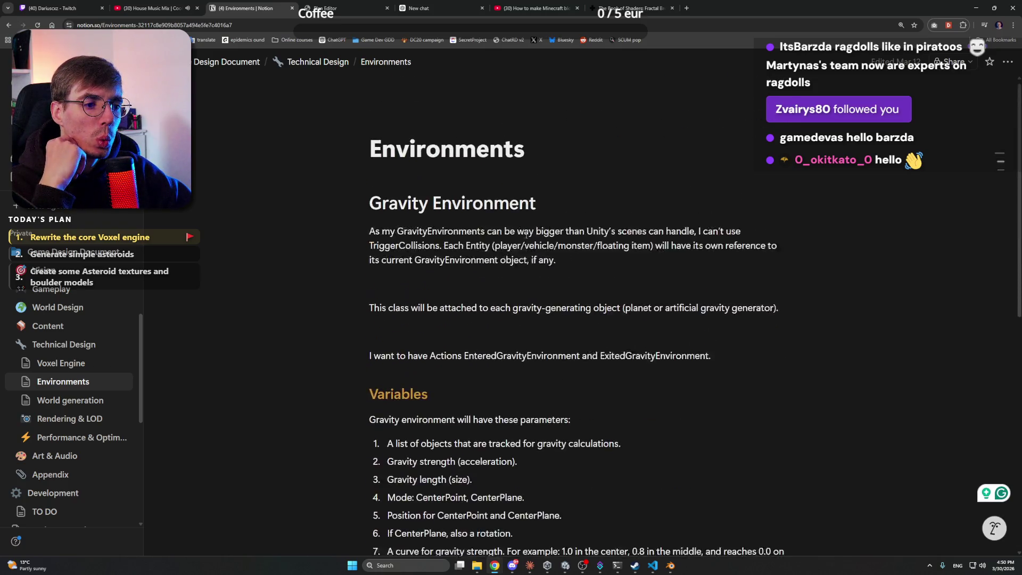
left_click(53, 363)
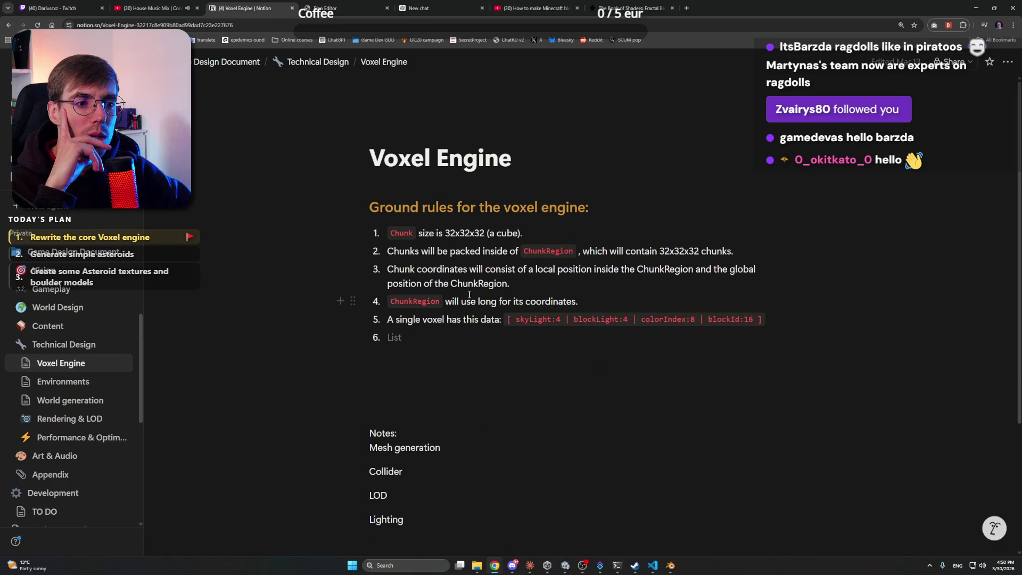
scroll(532, 277, "down", 2)
scroll(586, 229, "up", 2)
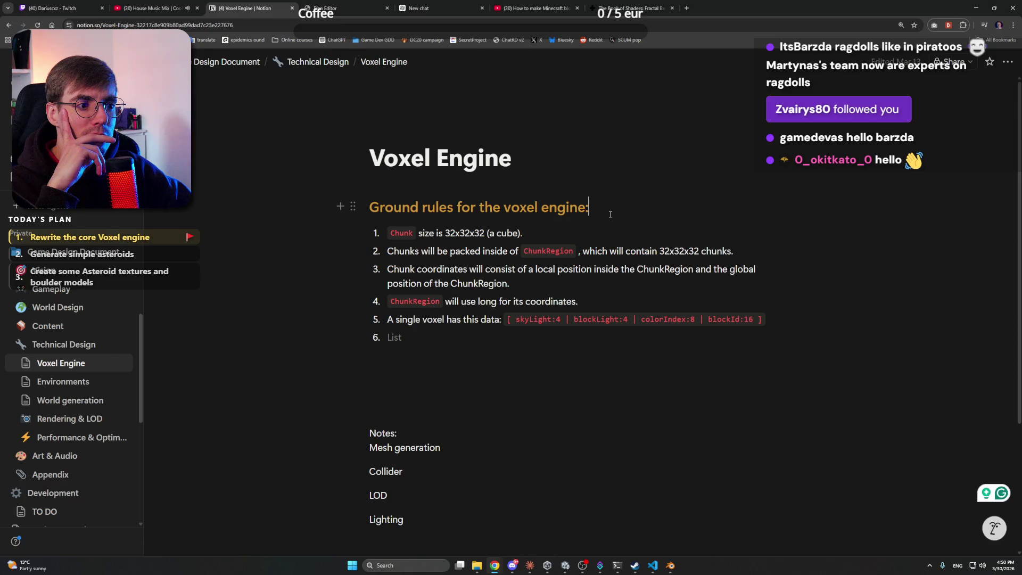
scroll(592, 229, "down", 3)
scroll(554, 228, "up", 3)
scroll(441, 258, "down", 3)
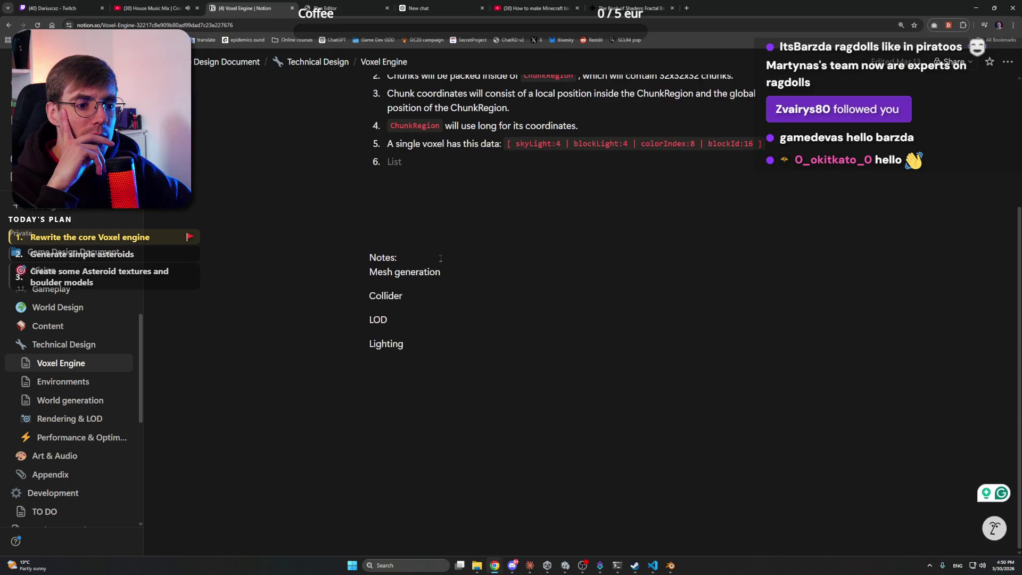
scroll(461, 268, "up", 3)
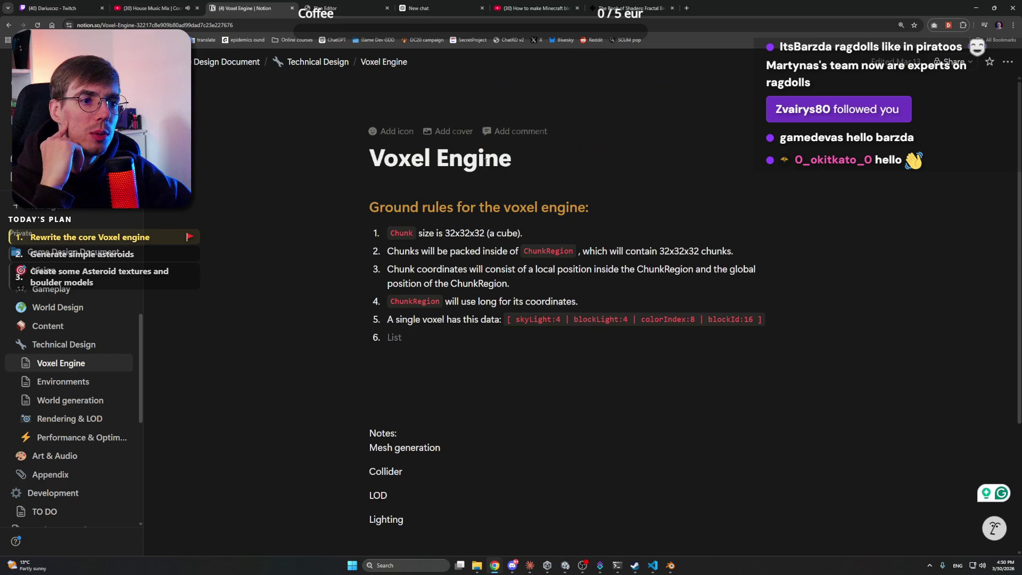
left_click(511, 158)
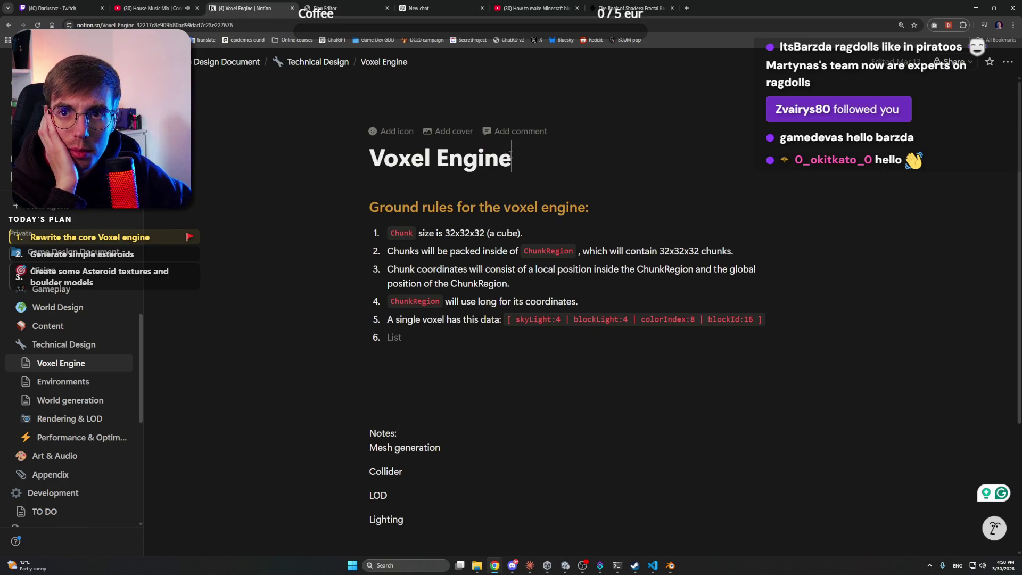
left_click(65, 400)
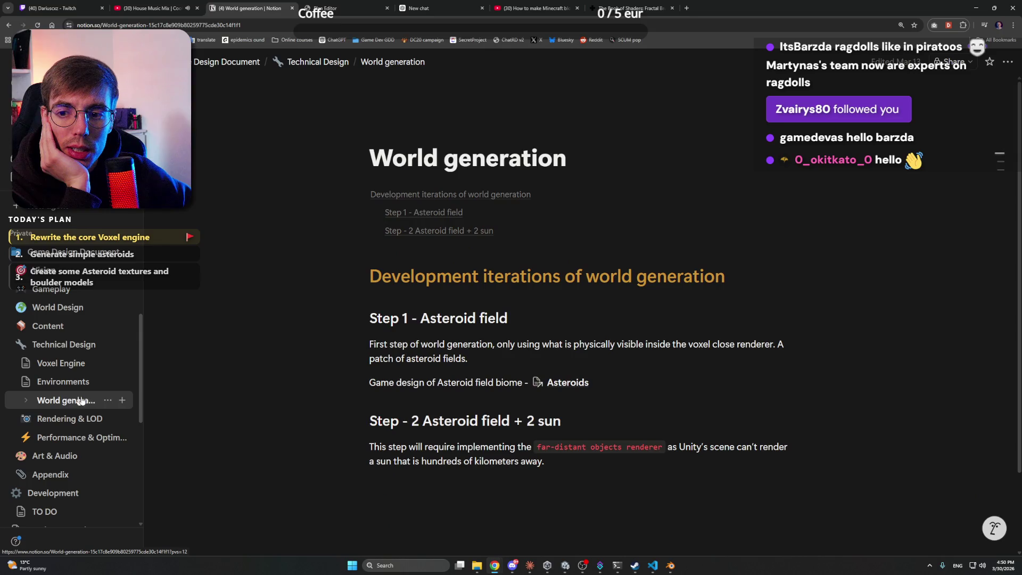
Grant Claude's pending permission request once and return to the World generation page
left_click(474, 358)
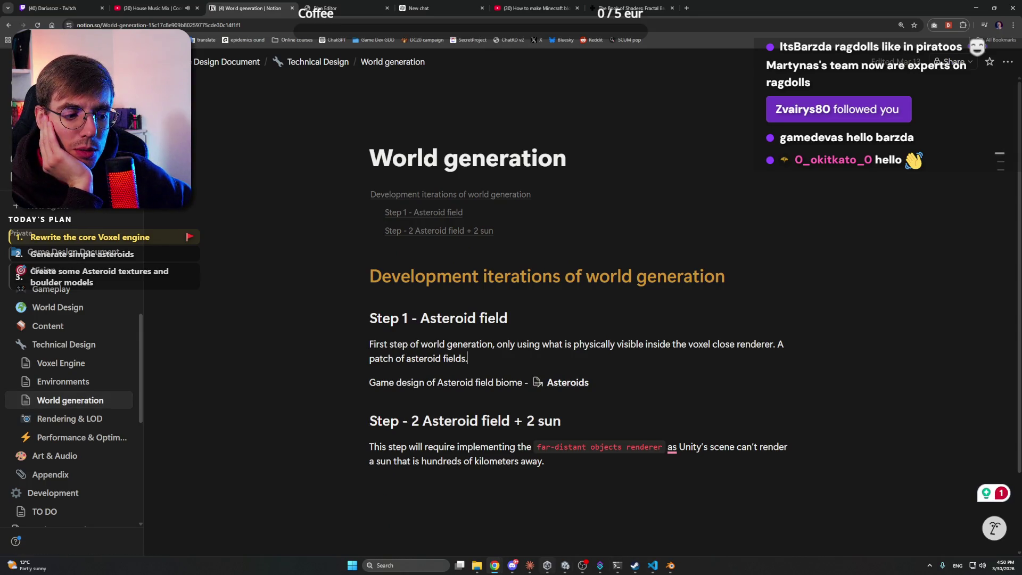
left_click(526, 569)
left_click(686, 533)
left_click(196, 362)
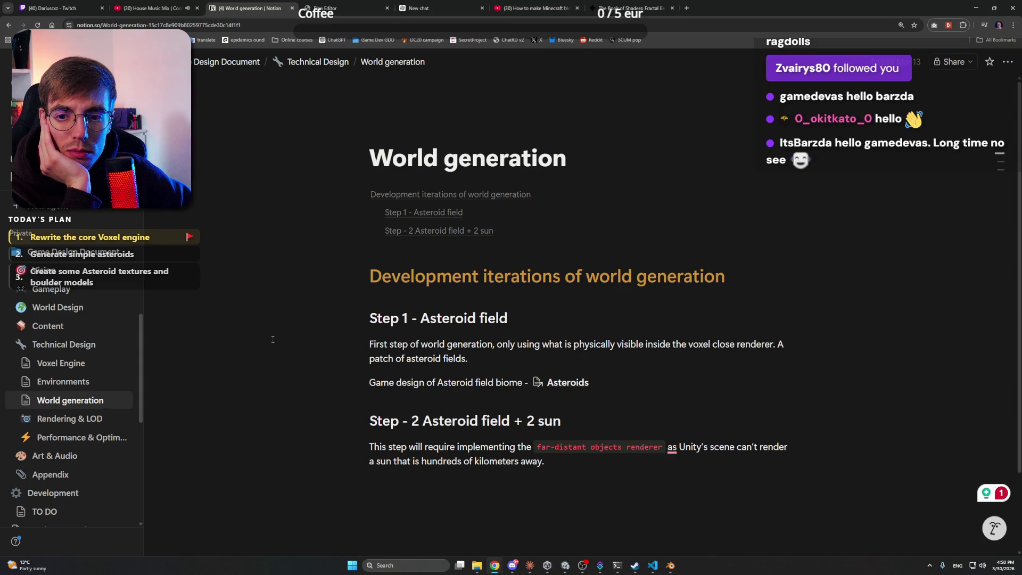
Add the line 'World generation Steps (high-level concept)' at the end of the page
left_click(64, 400)
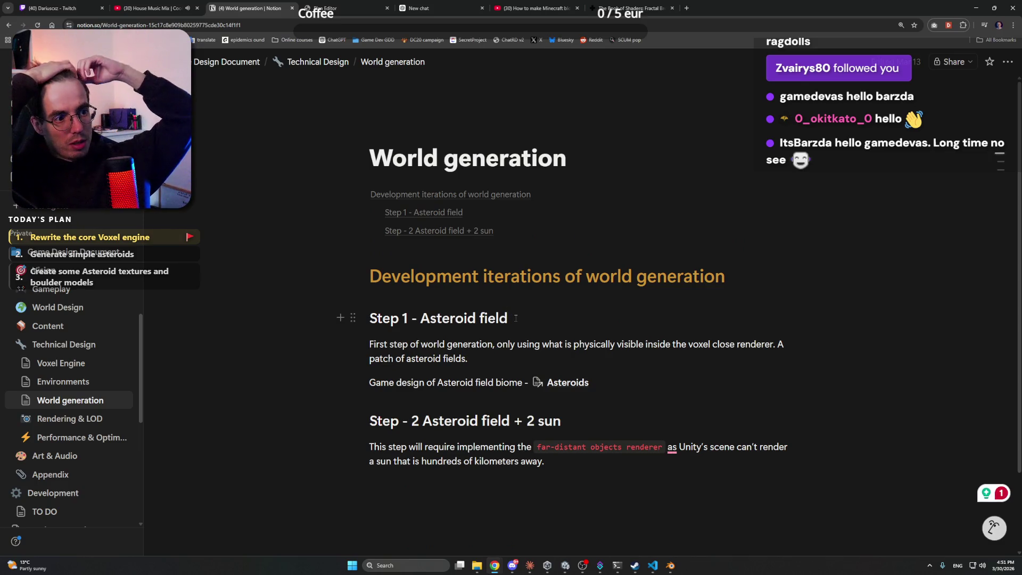
scroll(575, 373, "down", 2)
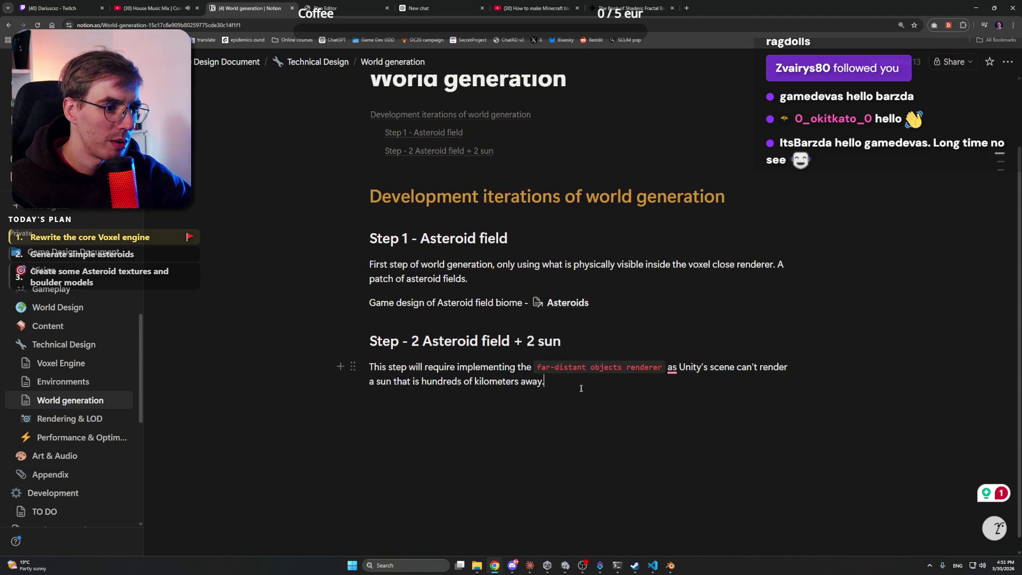
key("Return")
key("Return")
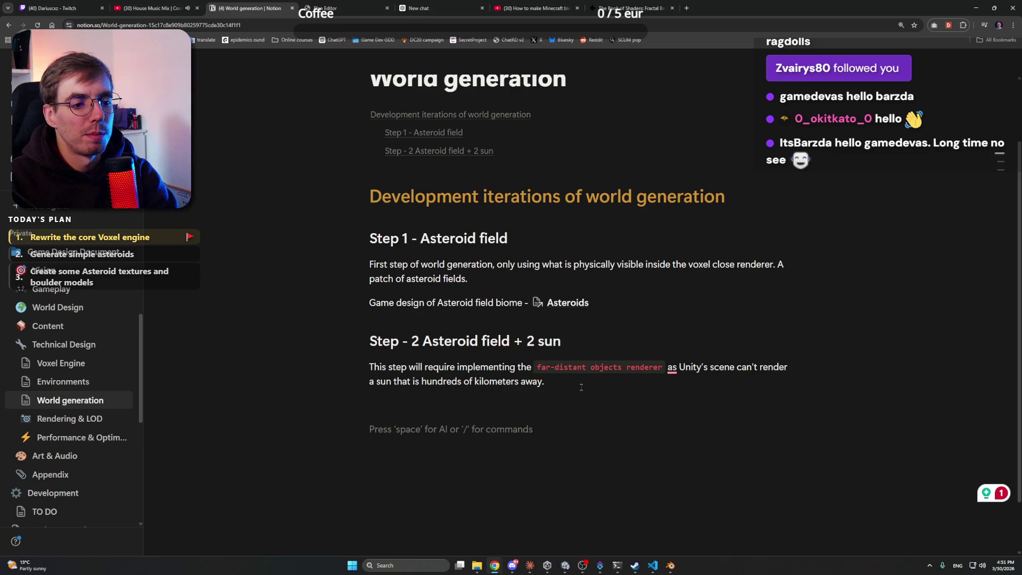
type("World generatiopn")
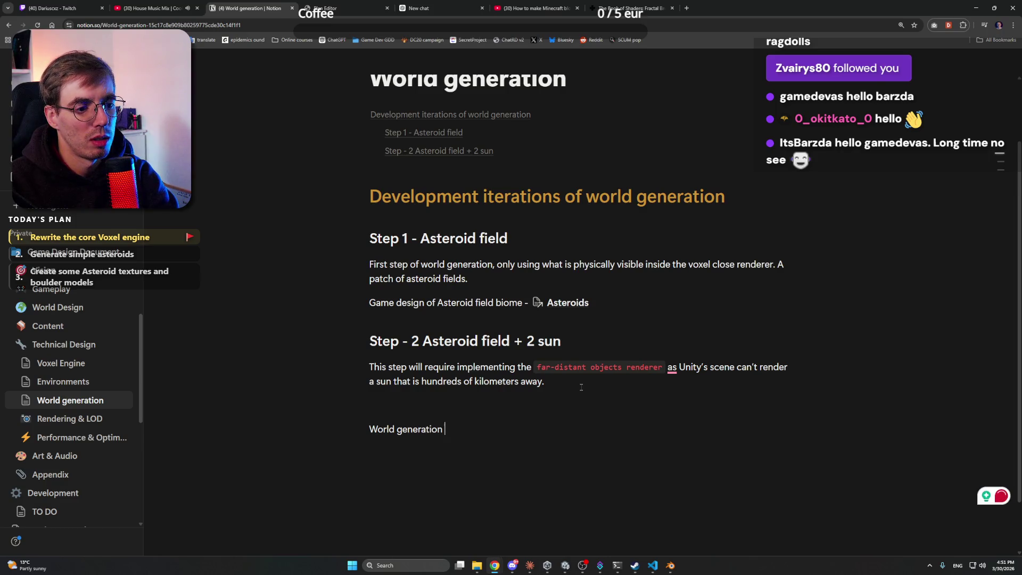
type("eps")
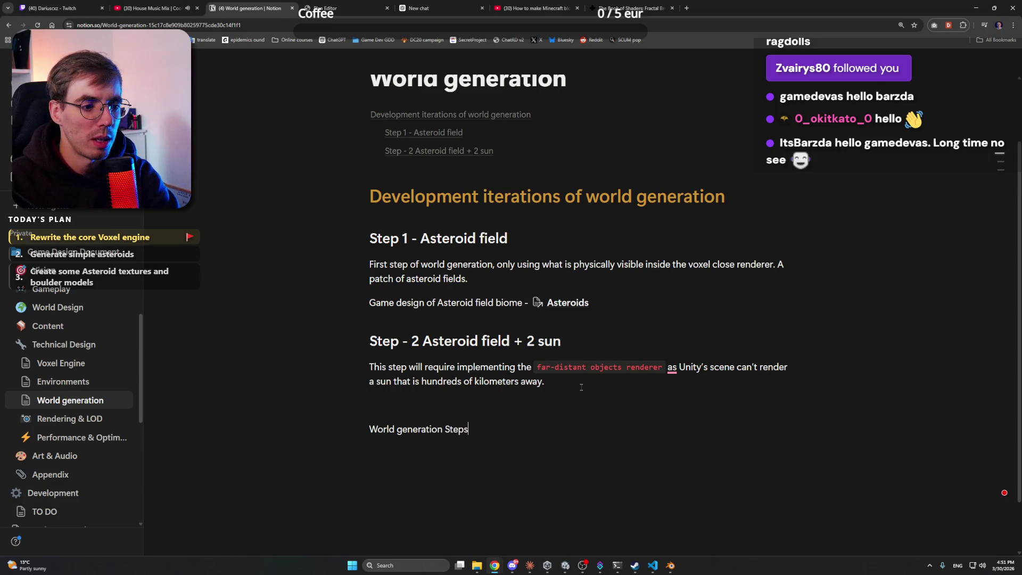
type(" ()")
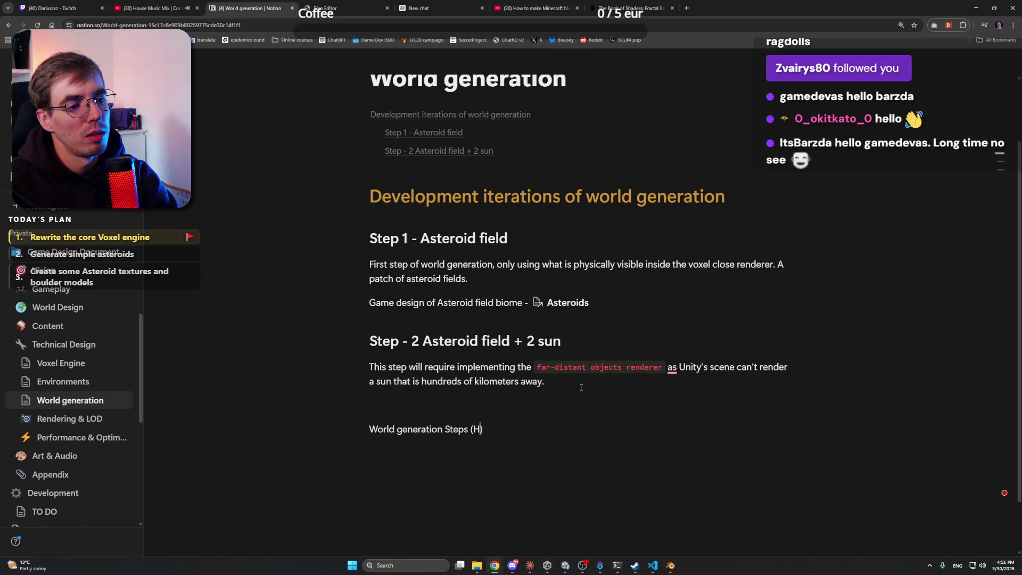
type("high llevel concep")
key("ctrl+shift+Left")
key("ctrl+shift+Left")
key("ctrl+shift+Left")
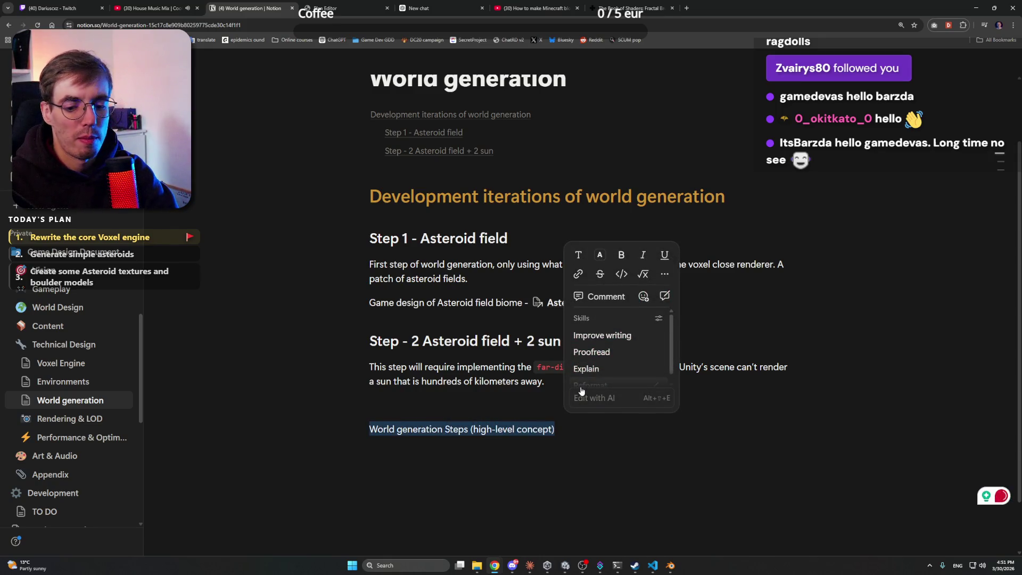
key("ctrl+1")
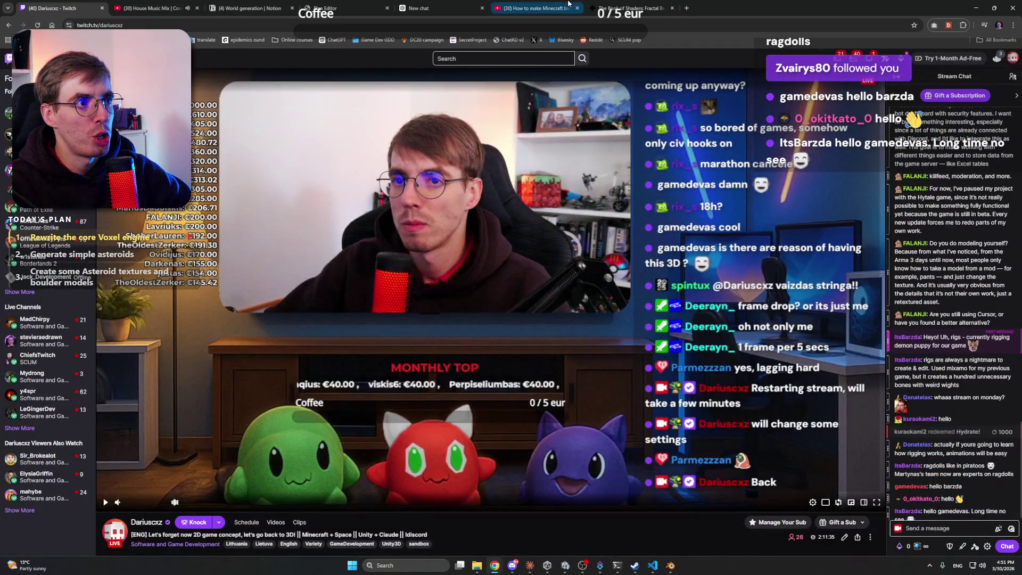
Make 'World generation Steps (high-level concept)' a top-level Heading 1
left_click(327, 7)
left_click(250, 8)
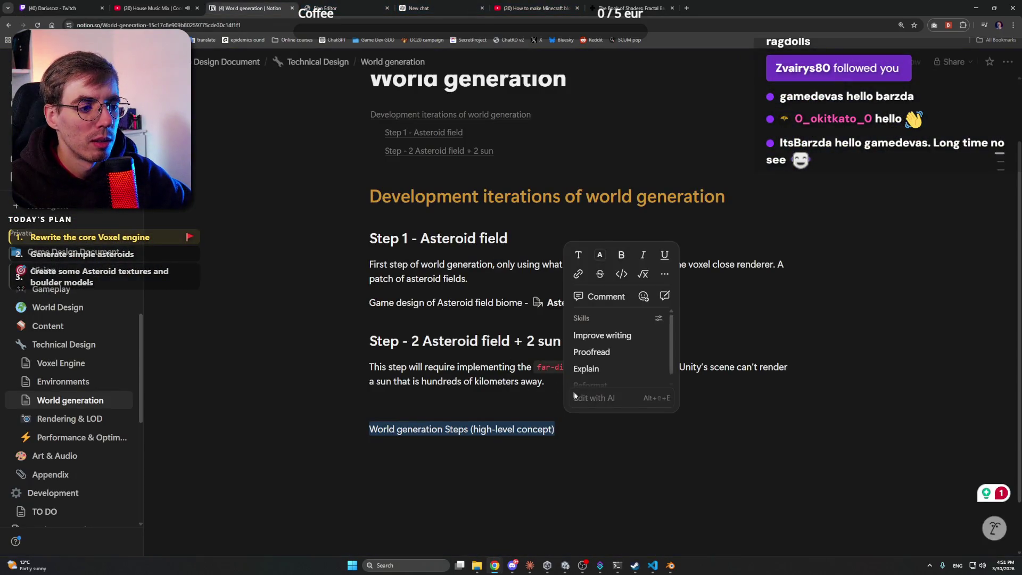
left_click(572, 428)
key("ctrl+shift+Left")
key("ctrl+shift+Left")
key("ctrl+shift+Left")
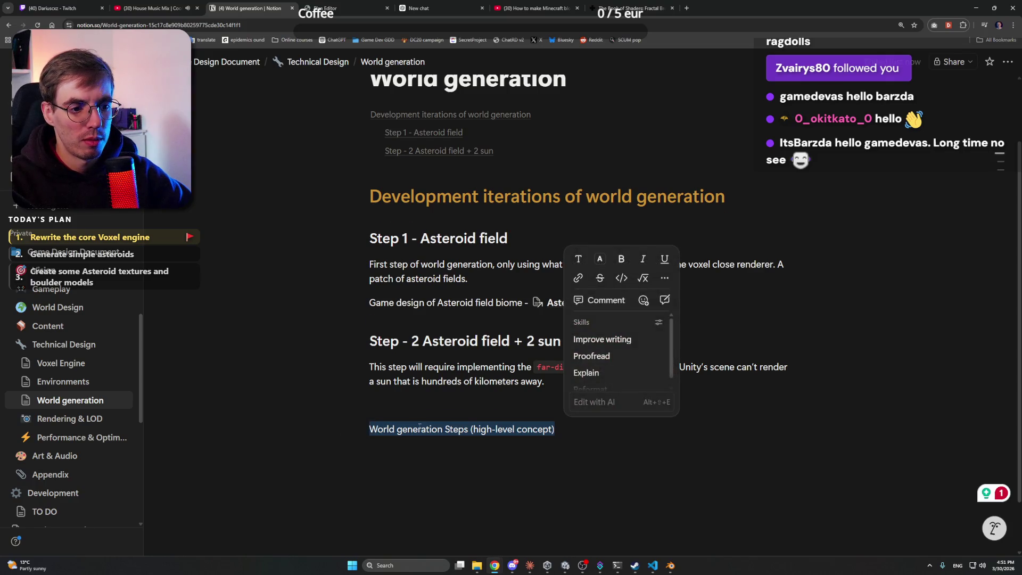
key("ctrl+alt+2")
key("ctrl+alt+1")
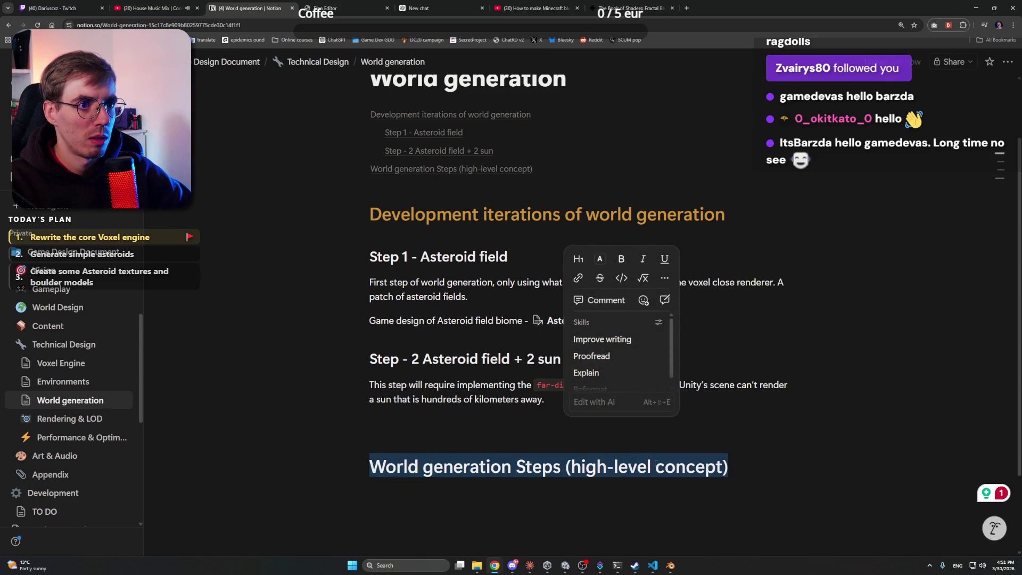
Colour the new heading's text yellow
left_click(803, 465)
left_click_drag(803, 465, 370, 468)
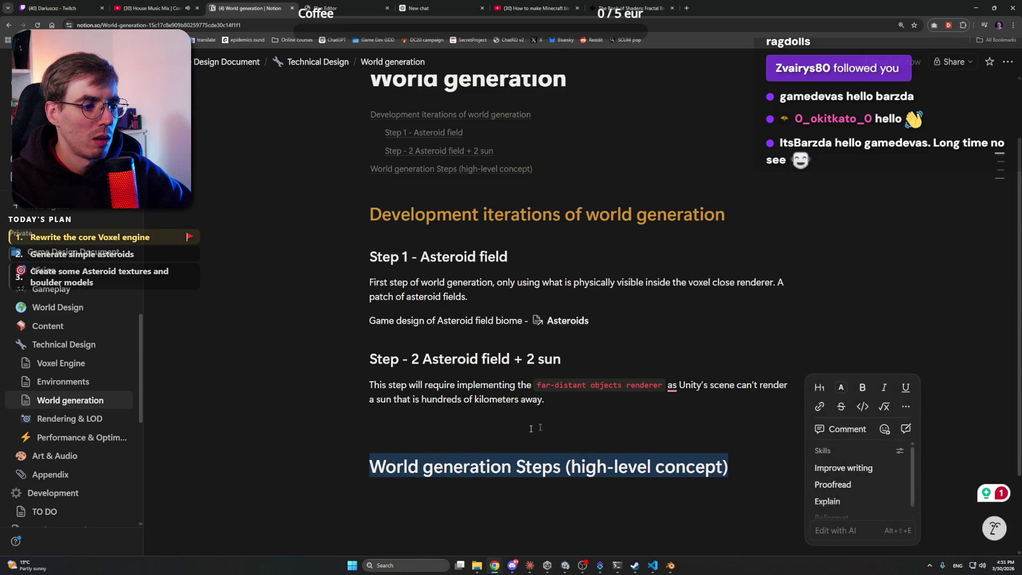
left_click(843, 393)
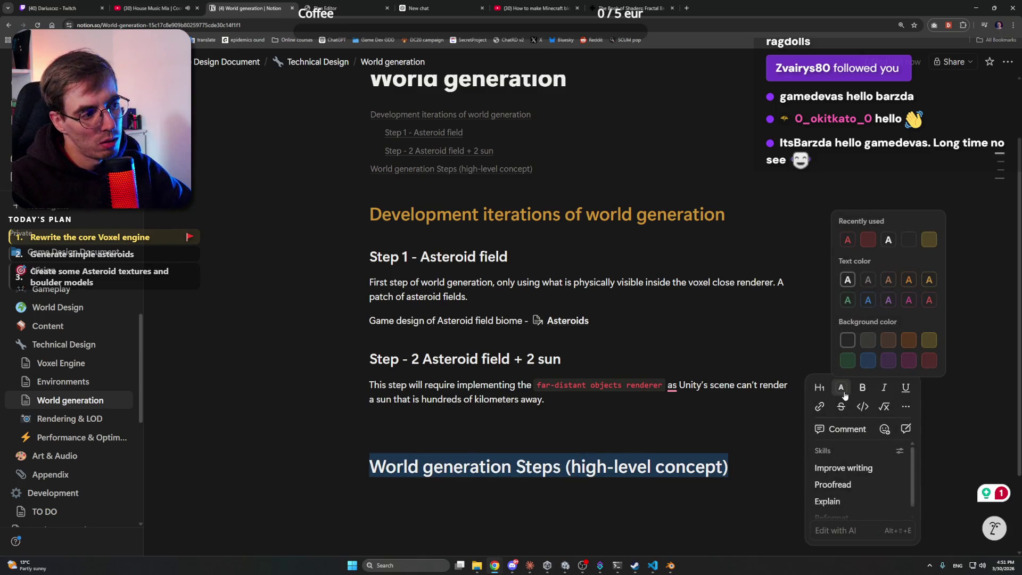
left_click(929, 279)
left_click(616, 468)
left_click(743, 470)
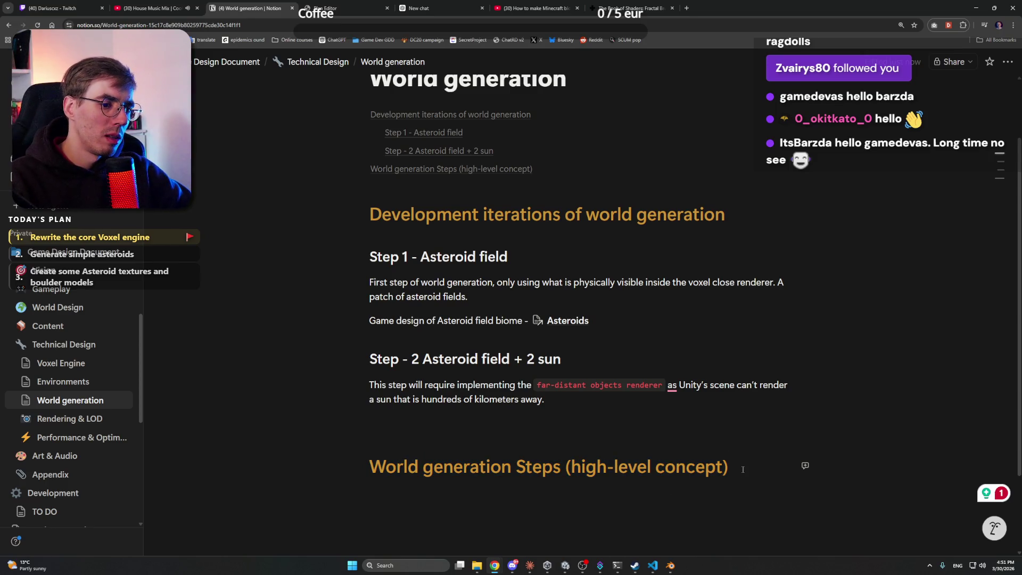
Write the intro sentence about the first asteroid field iteration and start a numbered list with /num
key("Return")
scroll(743, 470, "down", 2)
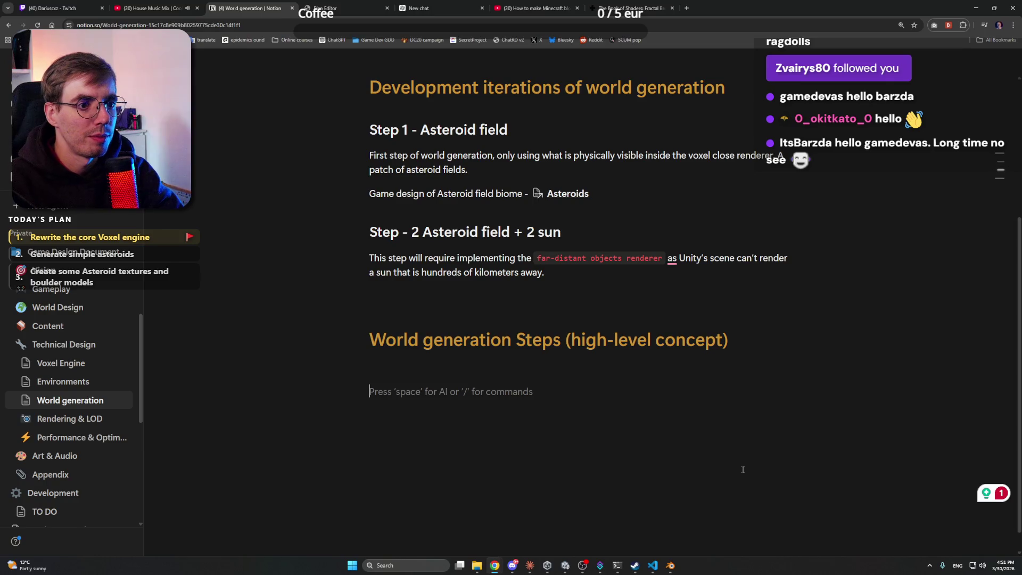
type("For ")
type("the")
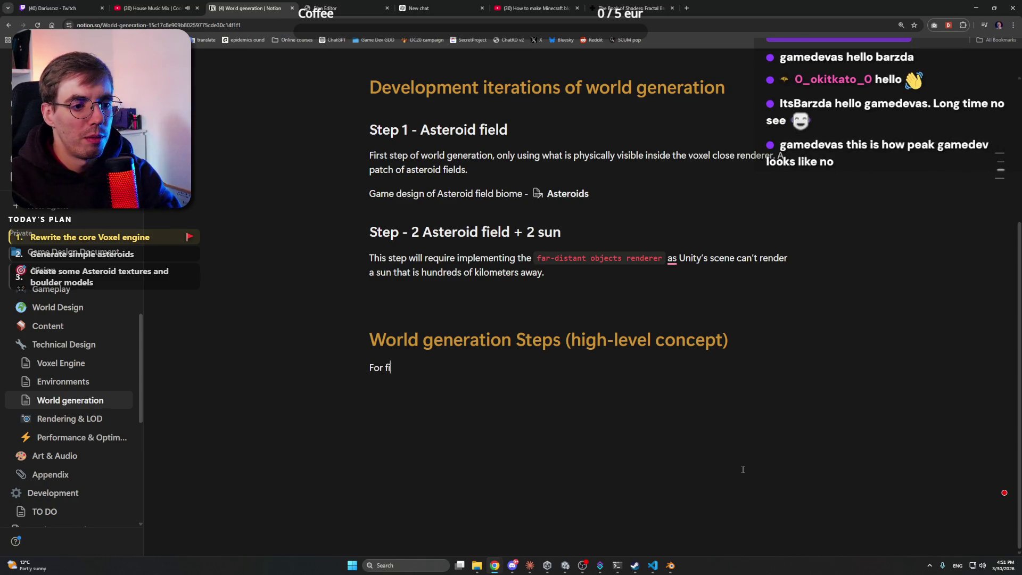
type("st ite")
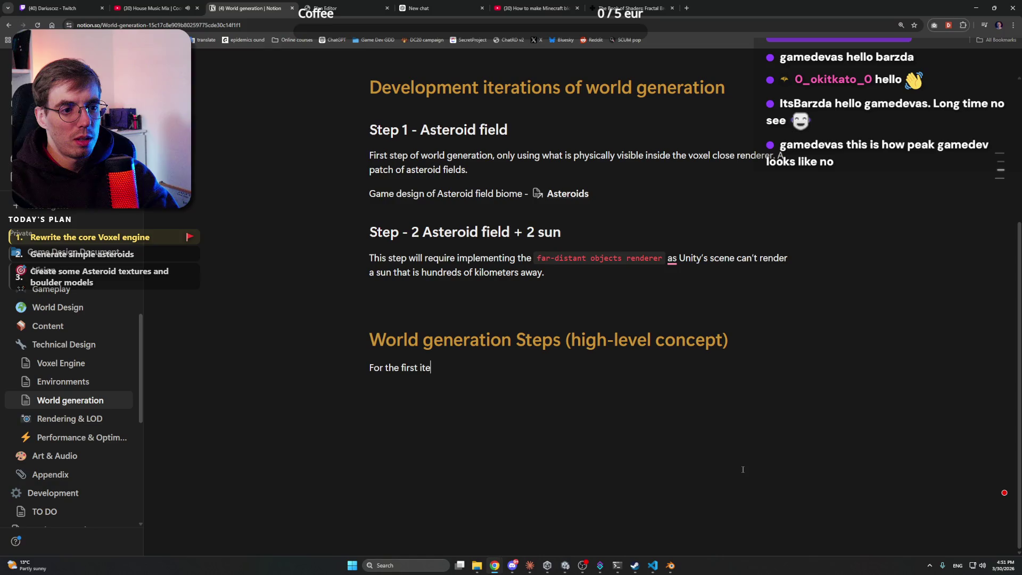
type("ration of")
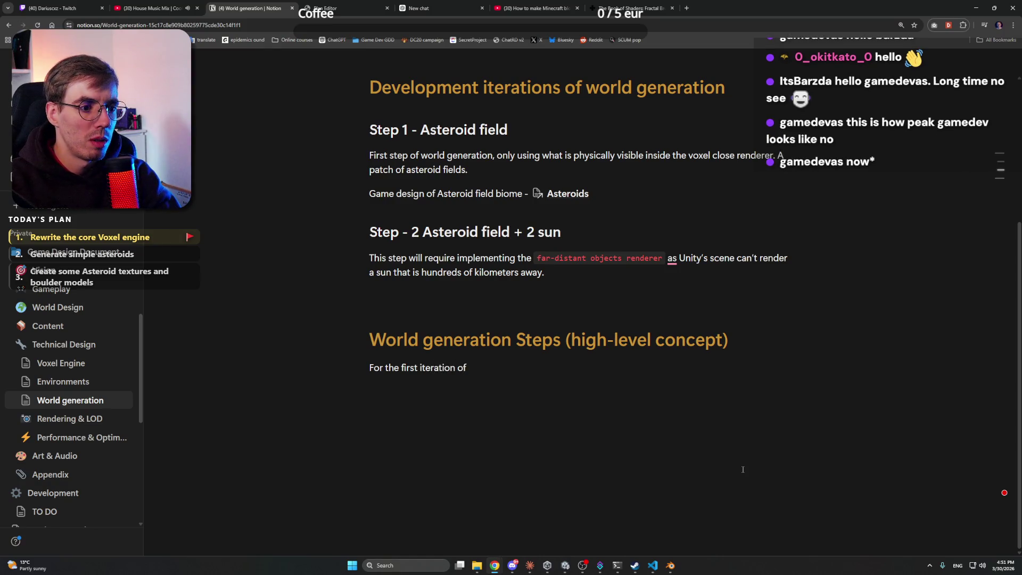
type(" having o")
type("and")
type("Asteroid field")
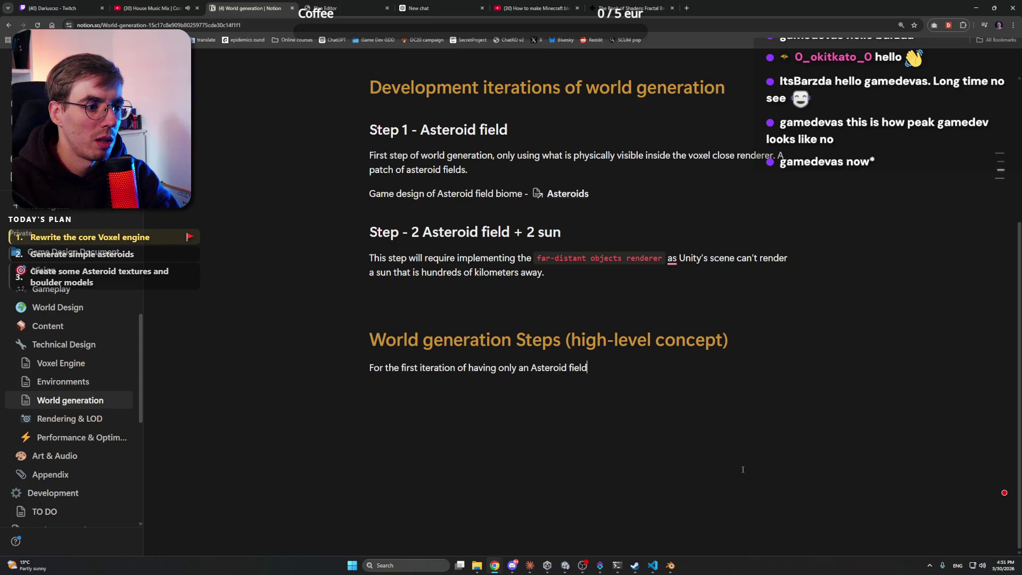
type("we will do this:")
key("Return")
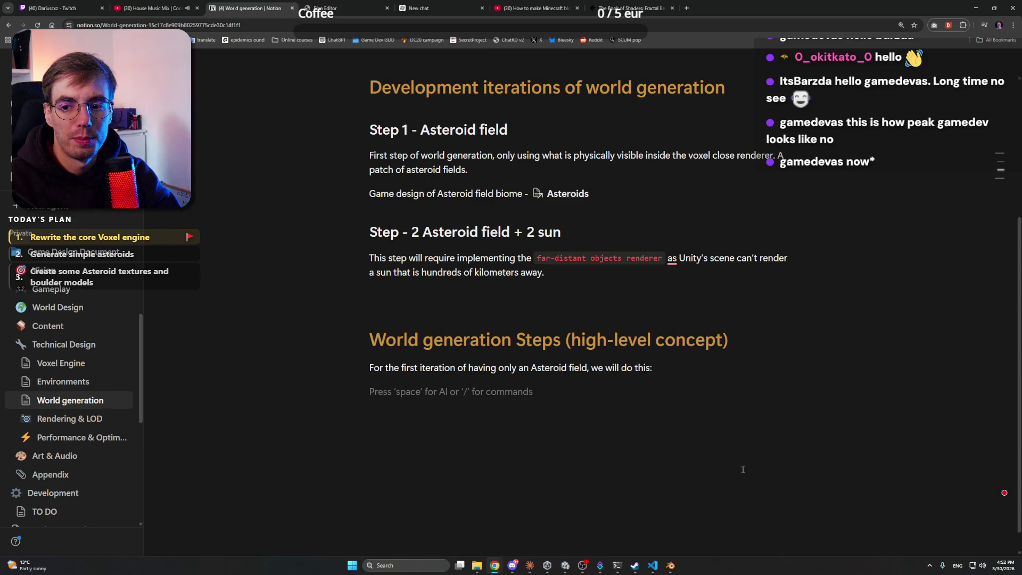
type("/num")
key("Return")
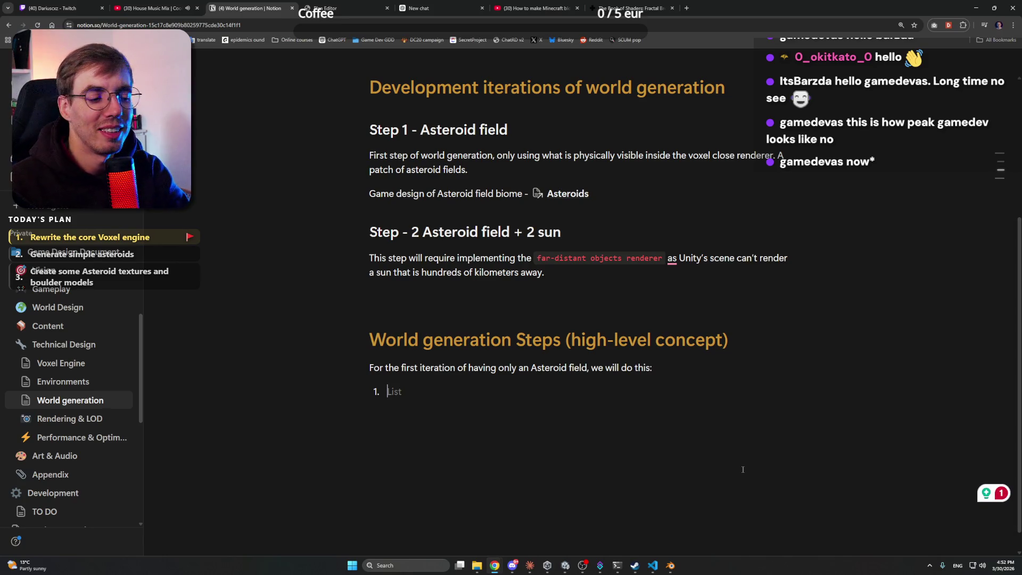
Check Claude's finished PlayerManager.cs edit, selecting the VoxelWorldBootstrap name, then bring up Unity
key("alt+Tab")
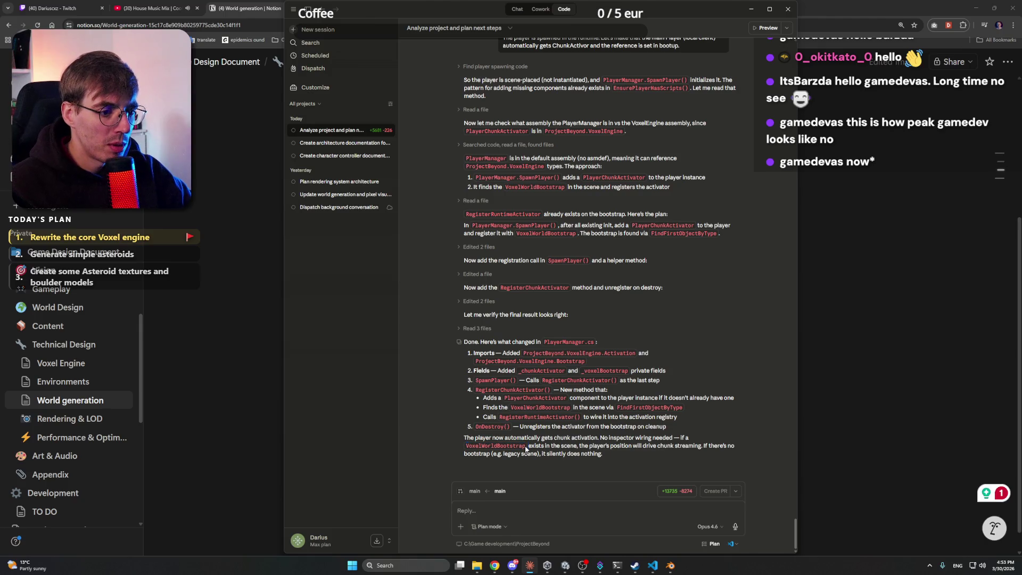
left_click_drag(525, 445, 465, 447)
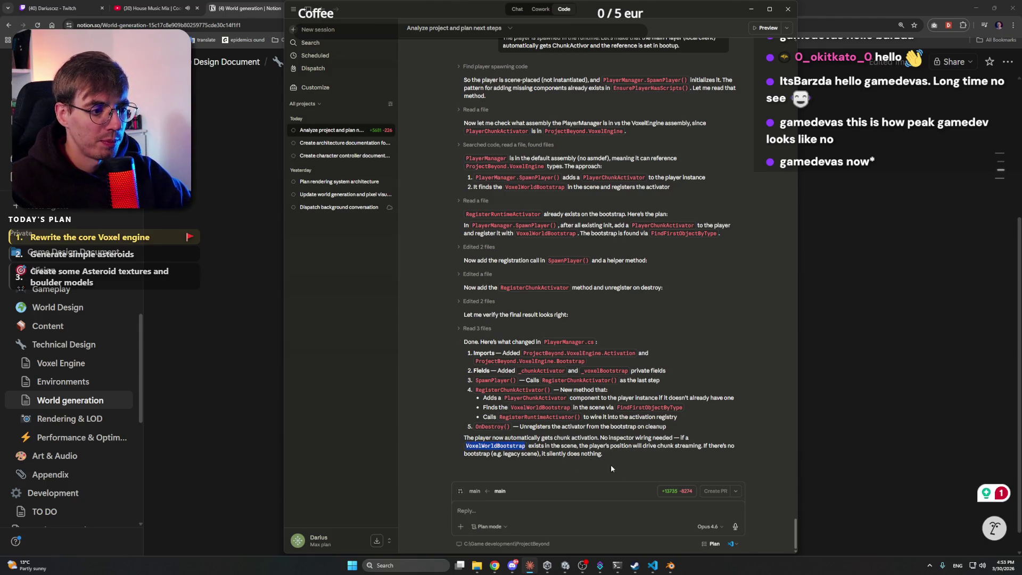
left_click(975, 6)
left_click(844, 5)
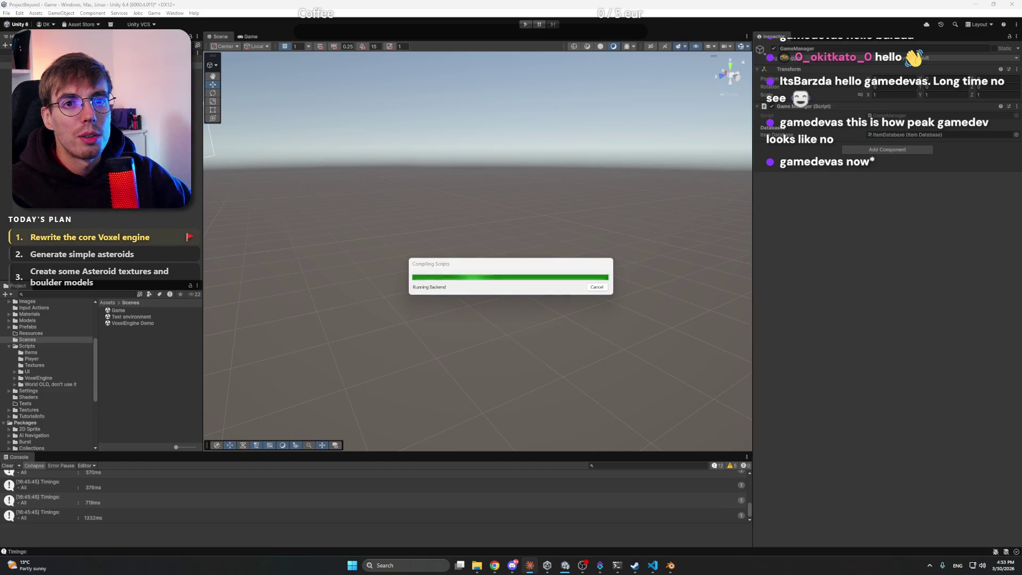
Rename VoxelEngineRoot to VoxelWorldBootstrap in the Inspector and save the scene
left_click(32, 71)
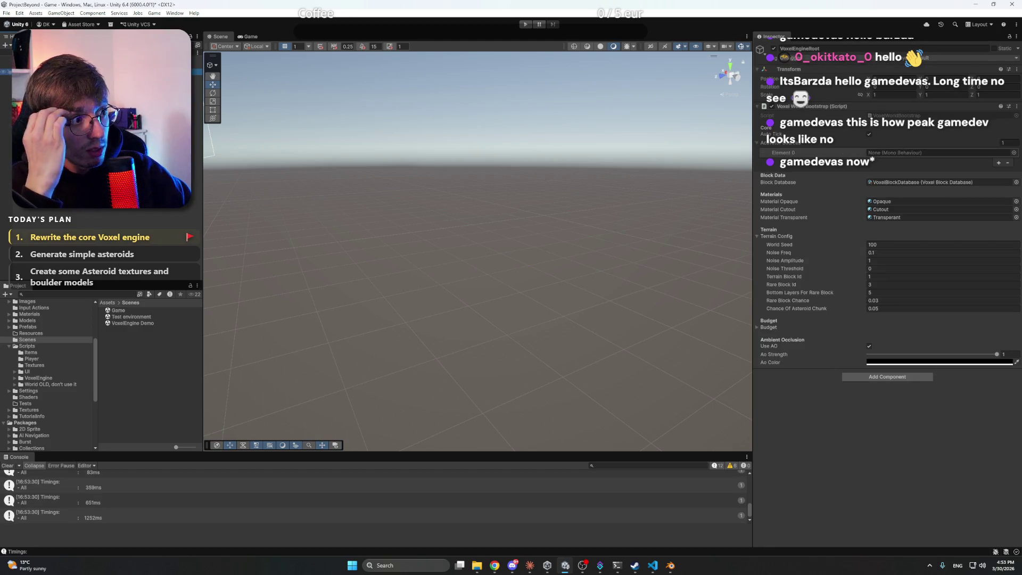
left_click(835, 49)
type("VoxelWorldBootstrap")
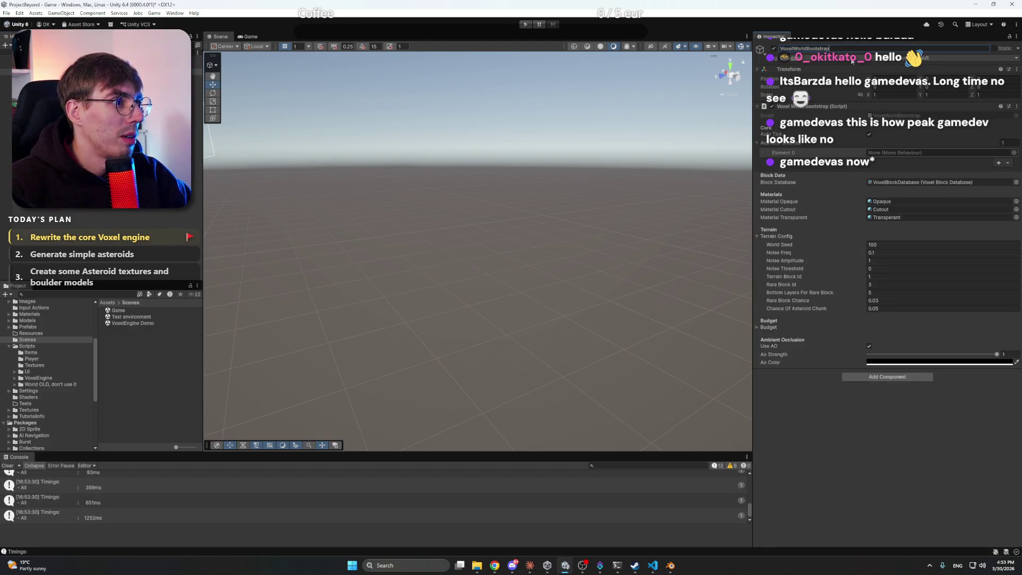
key("Return")
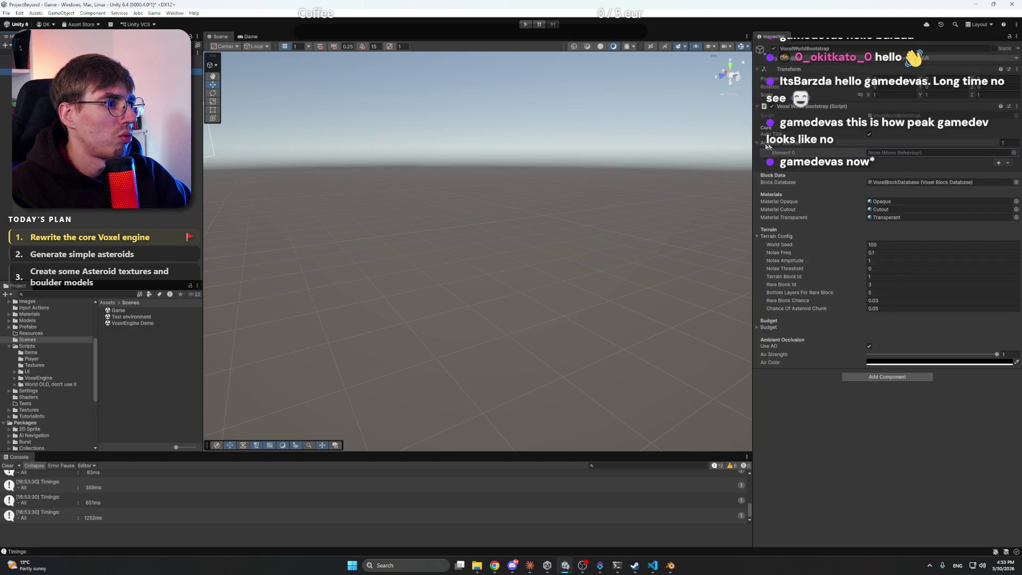
left_click(758, 143)
key("ctrl+s")
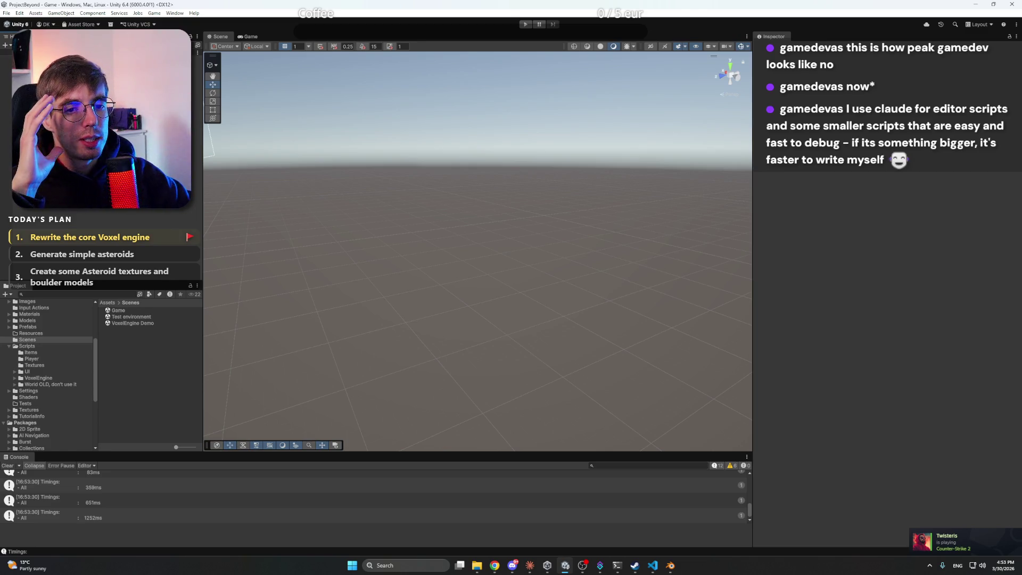
Reselect VoxelWorldBootstrap after viewing GameManager and re-expand its element list
left_click(197, 71)
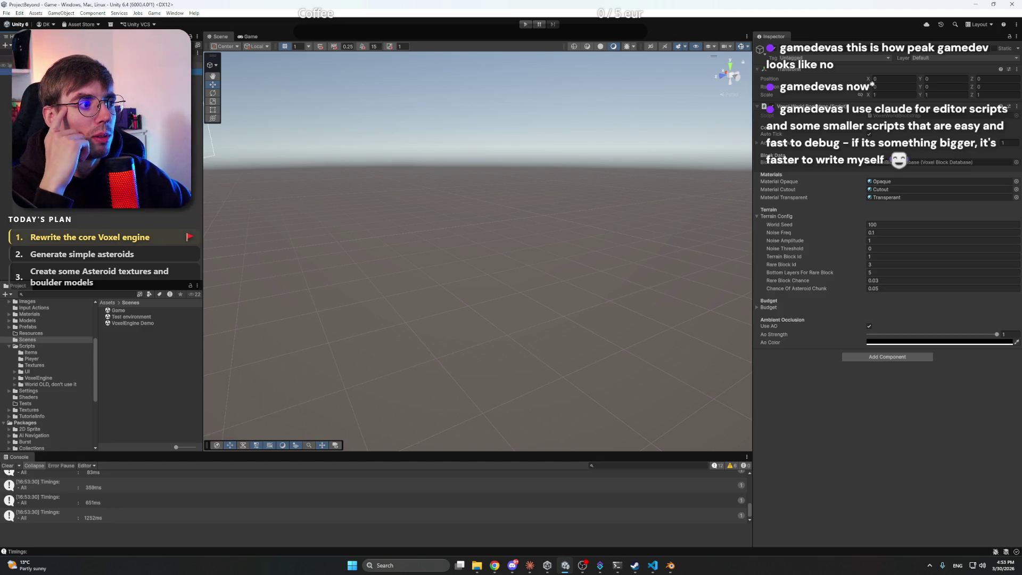
left_click(6, 65)
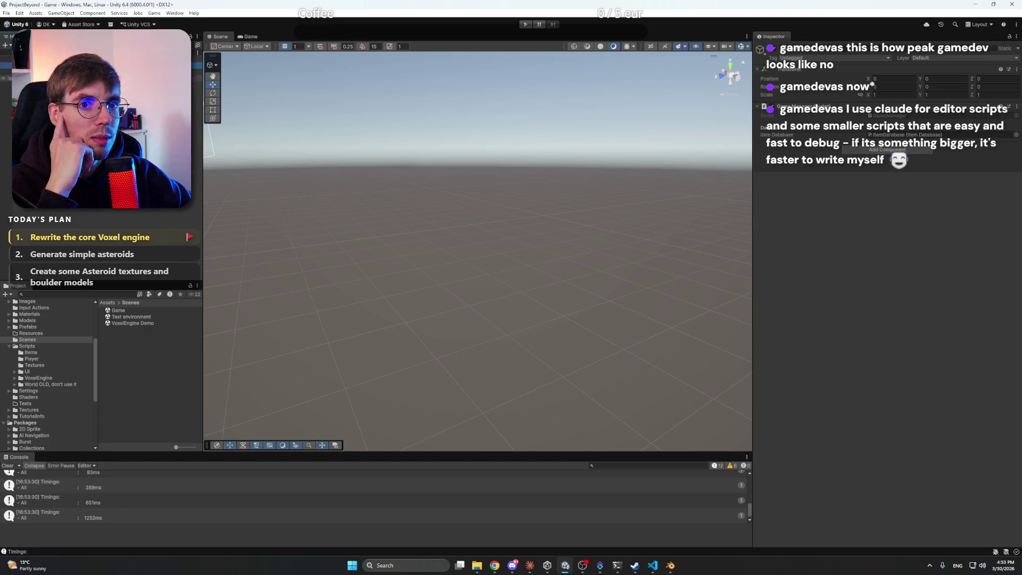
left_click(196, 71)
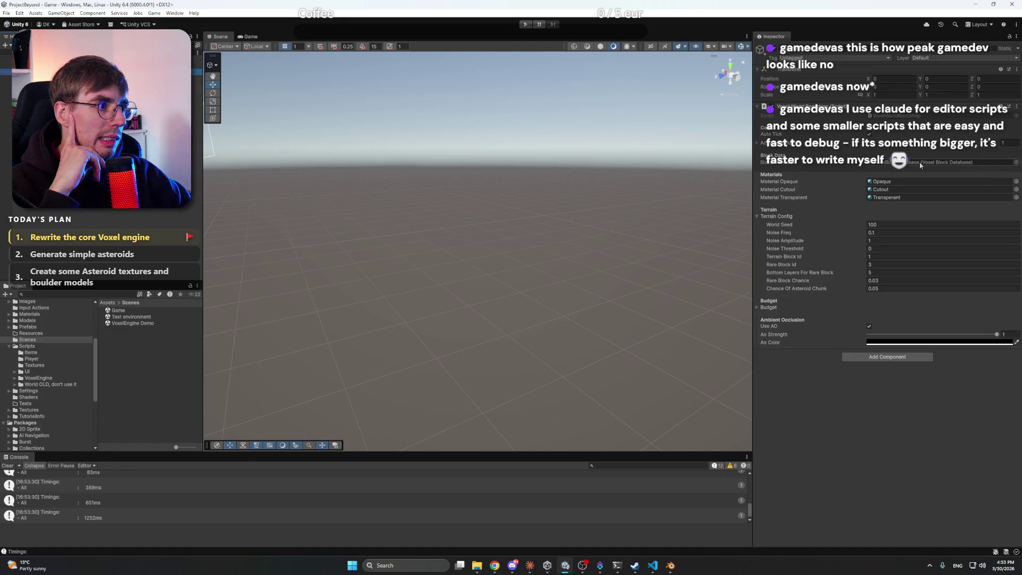
left_click(757, 144)
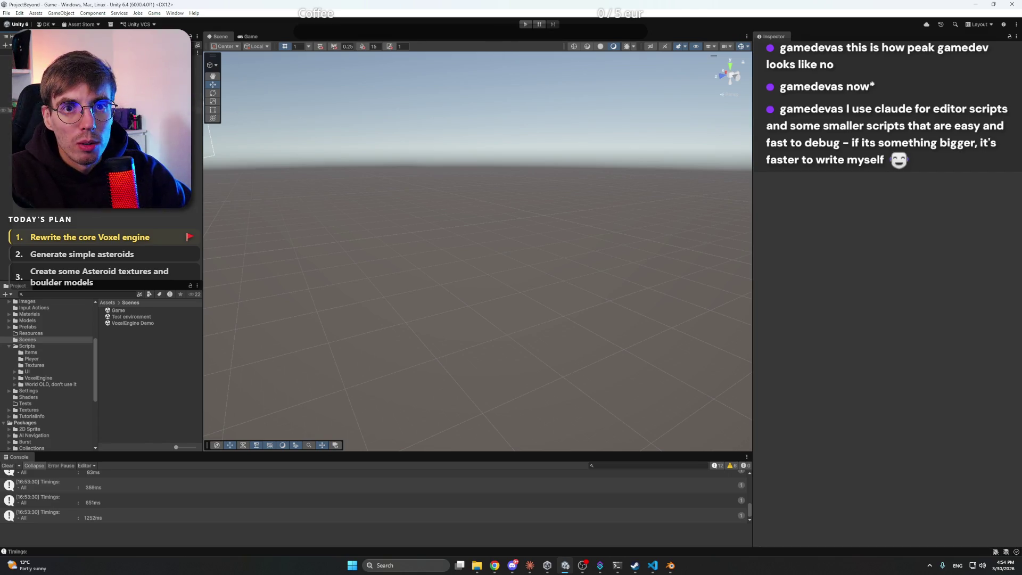
Inspect the Canvas and SuitSystems objects, clear the selection, and enter Play mode
left_click(197, 104)
mouse_move(469, 227)
left_mouse_down()
mouse_move(503, 229)
mouse_move(356, 123)
mouse_move(413, 165)
mouse_move(388, 184)
left_mouse_up()
left_click(197, 98)
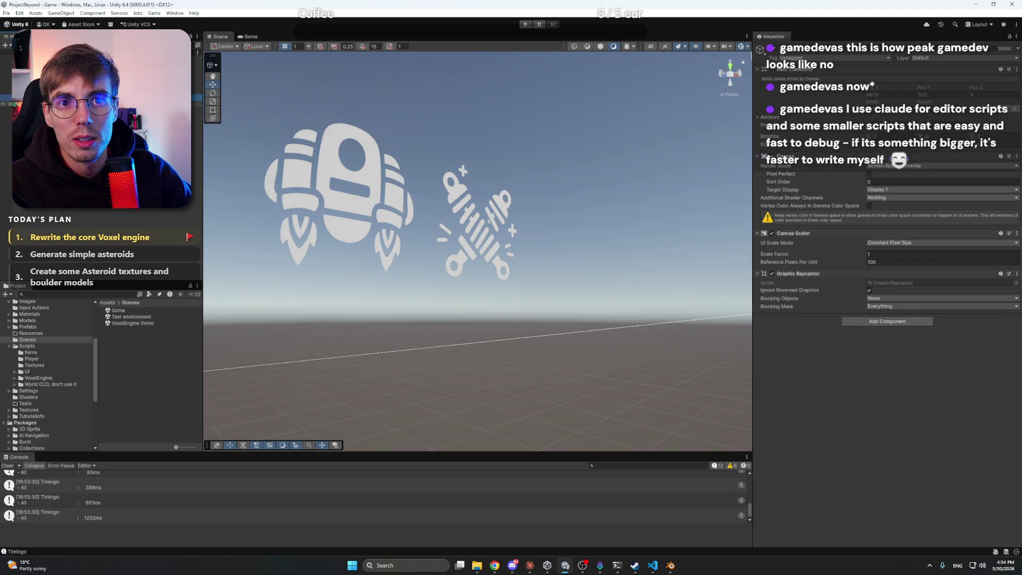
left_click(198, 104)
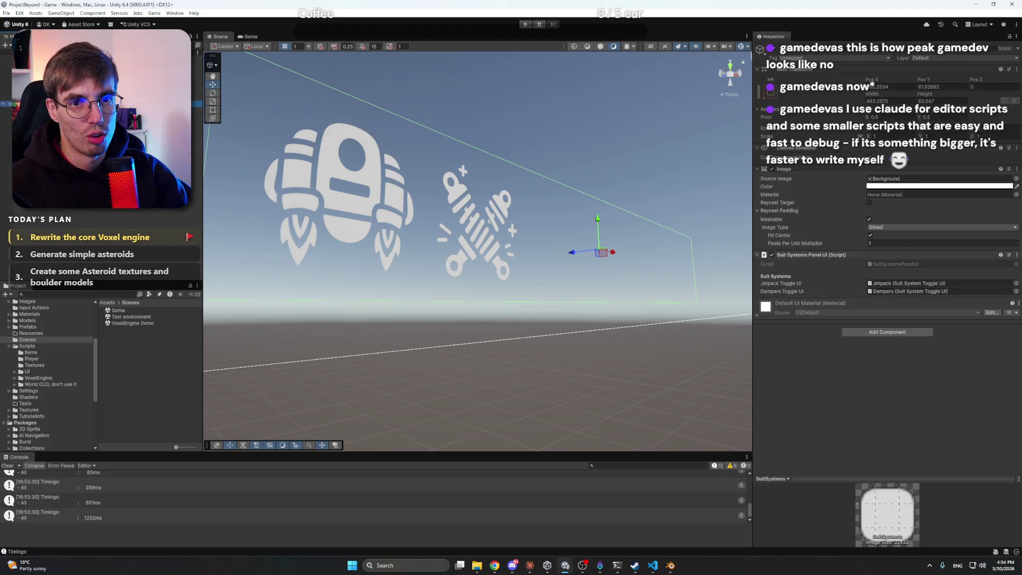
key("Escape")
left_click(525, 24)
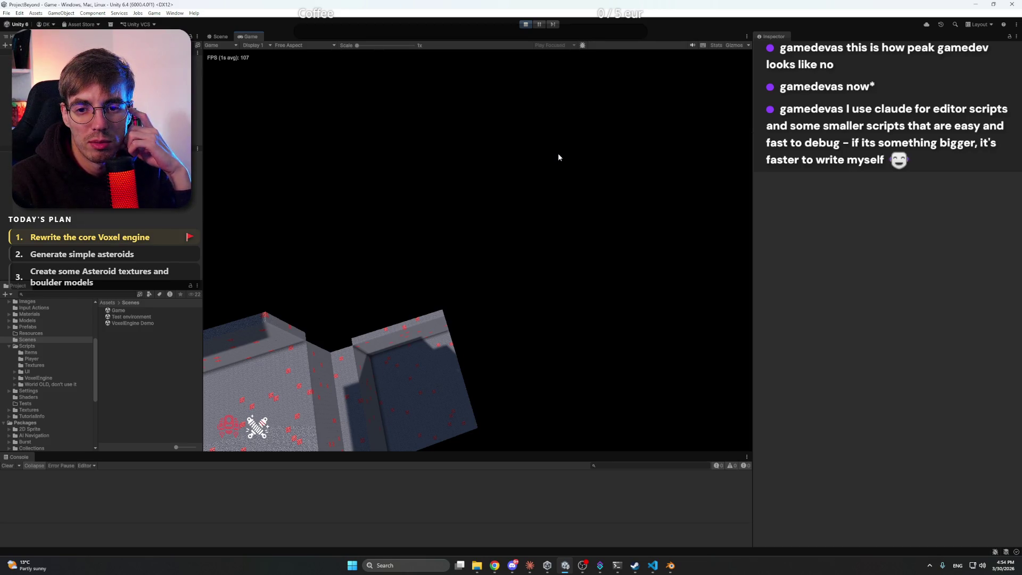
Focus the running game, then select Main Camera and the Player object to see its Chunk Activator
left_click(527, 146)
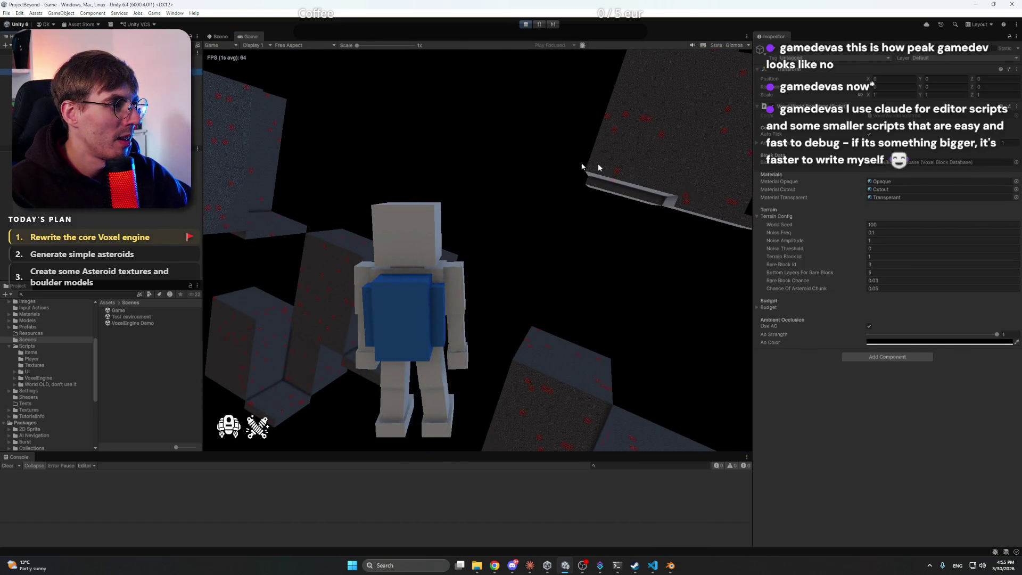
left_click(783, 144)
left_click(783, 143)
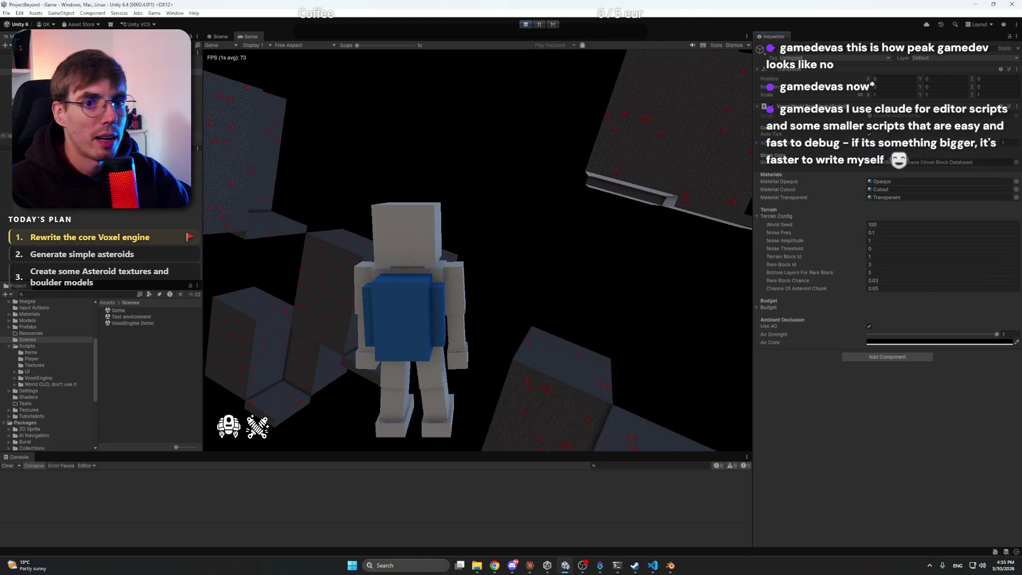
left_click(32, 142)
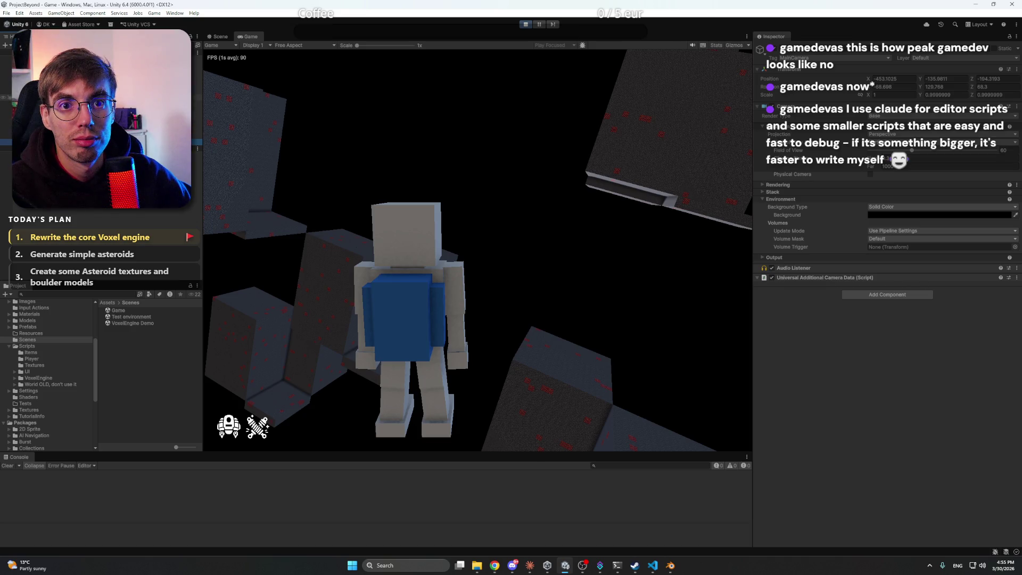
scroll(101, 133, "down", 1)
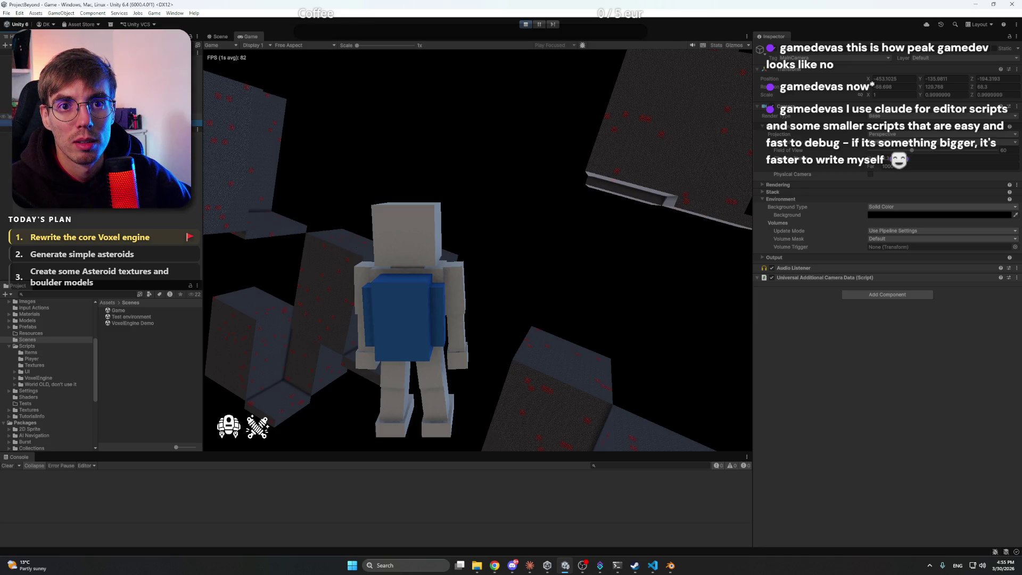
left_click(53, 116)
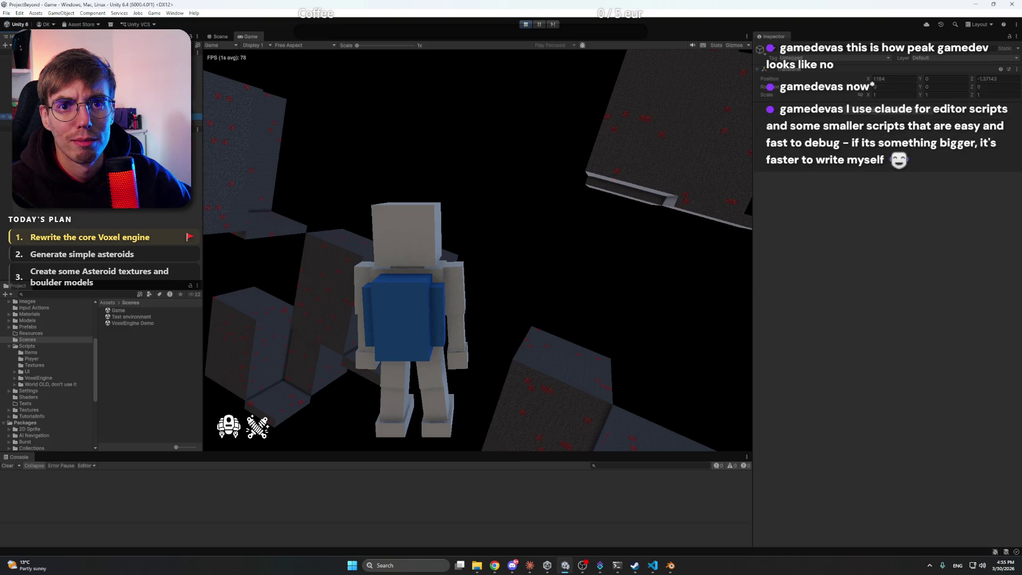
left_click(53, 129)
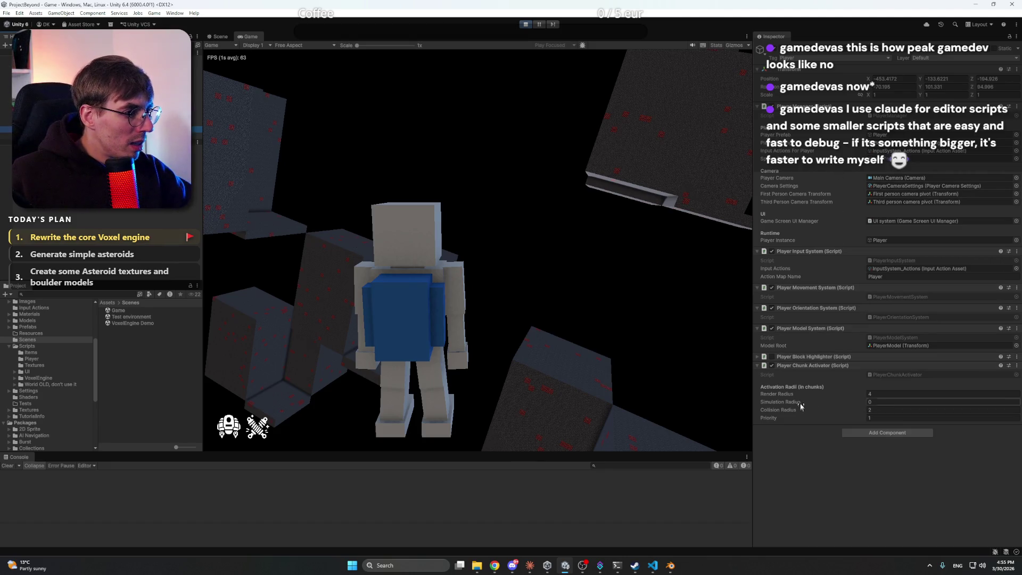
Set the Player Chunk Activator render radius to 8, then 15, and stop the test with Ctrl+P
type("8")
key("Return")
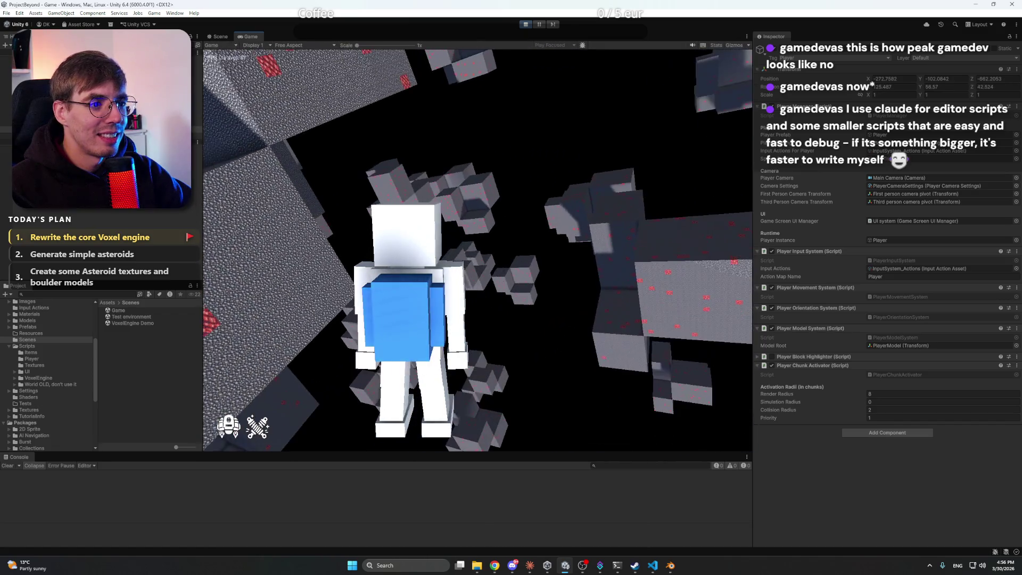
left_click(888, 394)
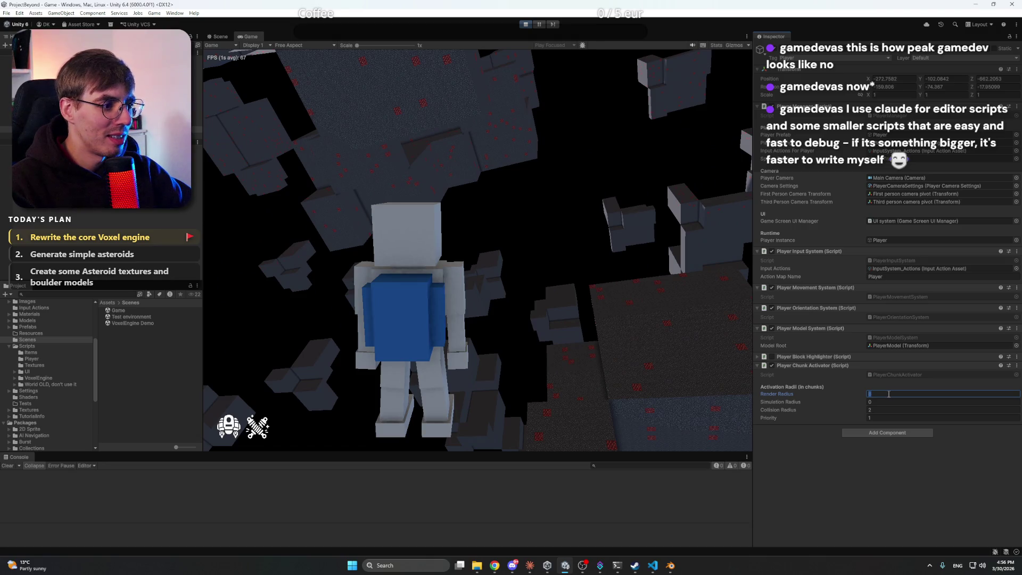
type("16")
key("Return")
left_click(737, 409)
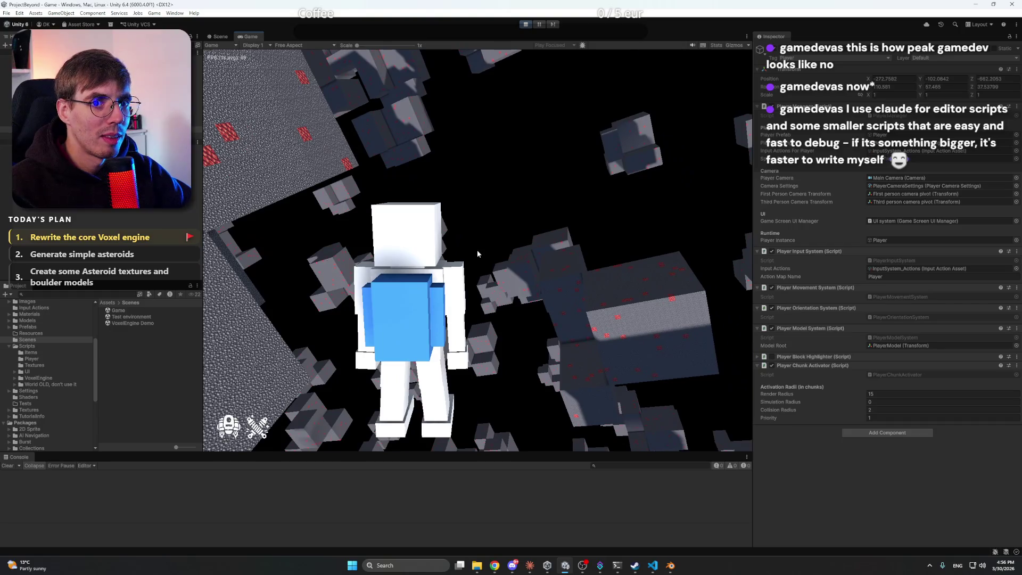
key("ctrl+p")
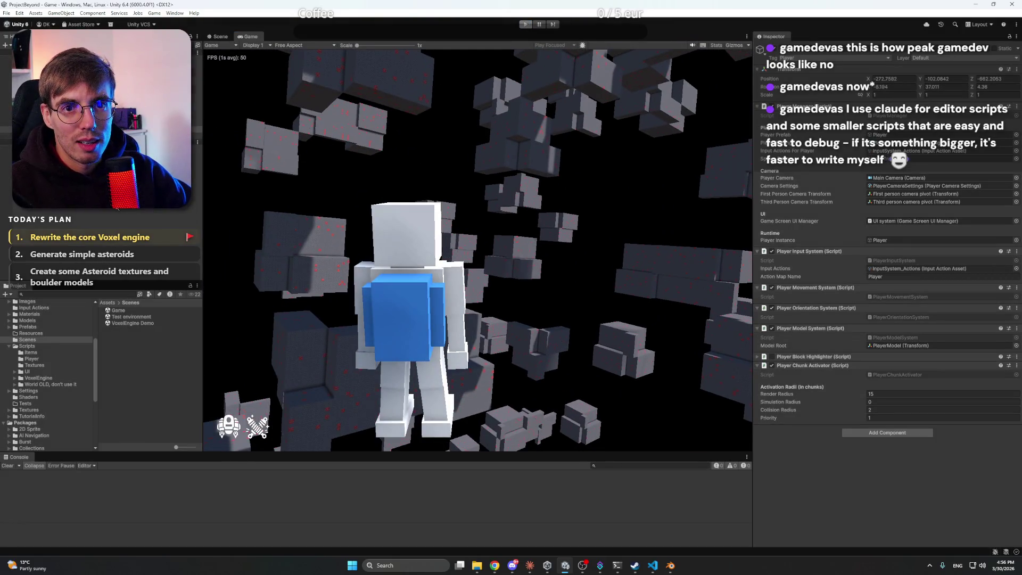
Open Settings/Player and review the PlayerCameraSettings and PlayerSettings assets in the Inspector
scroll(68, 386, "down", 3)
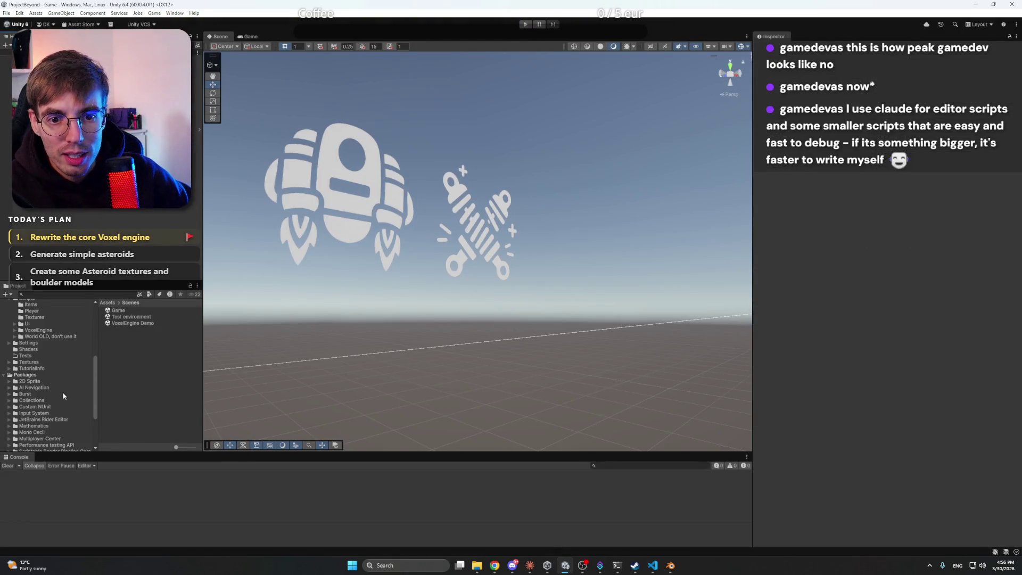
scroll(40, 370, "up", 2)
left_click(37, 368)
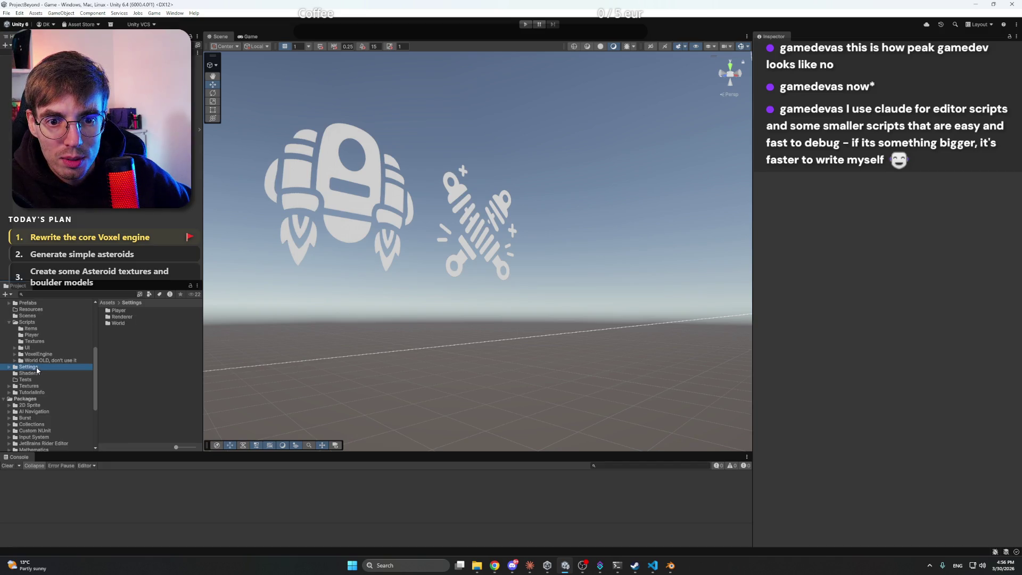
double_click(134, 313)
left_click(135, 313)
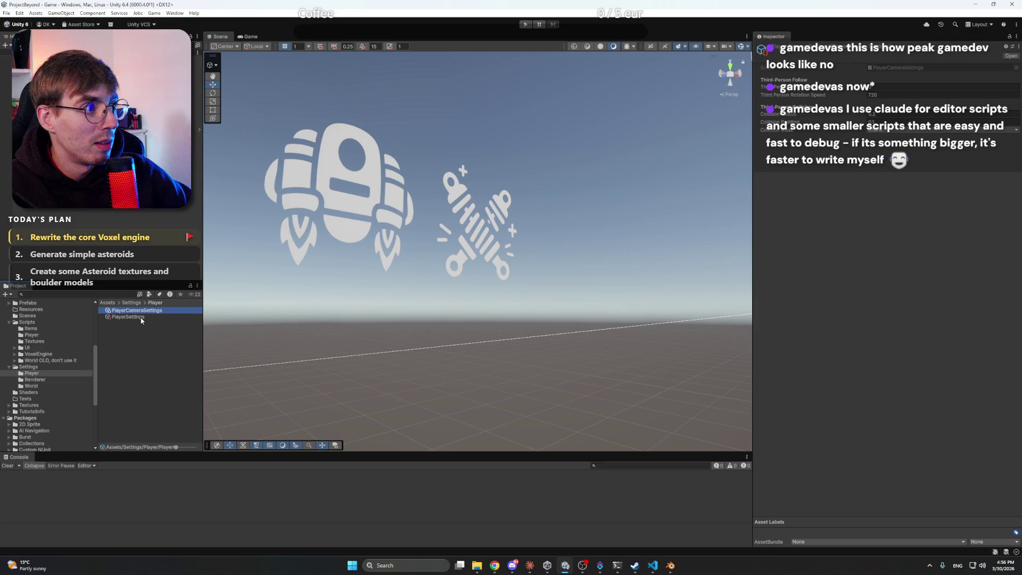
left_click(131, 317)
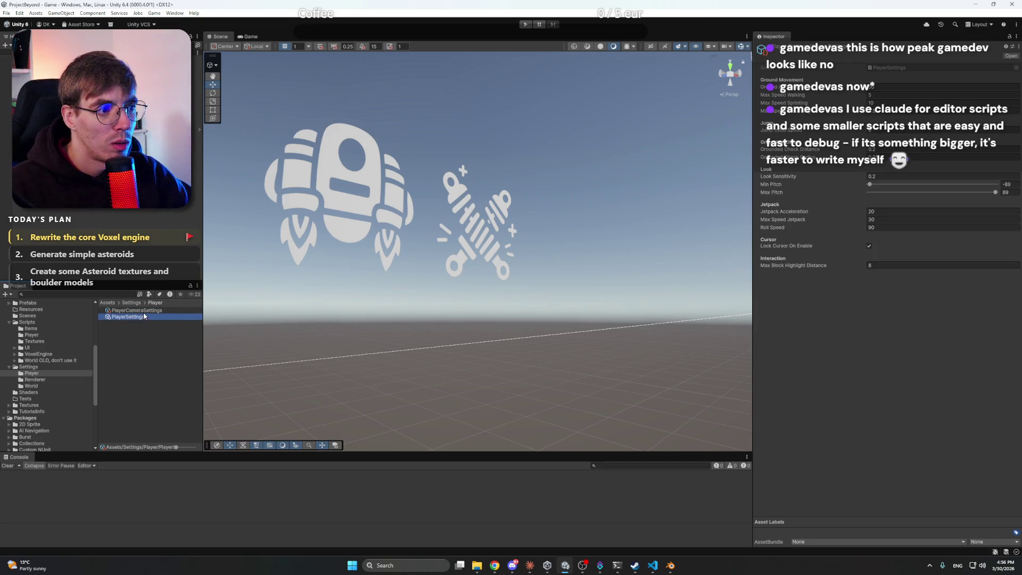
left_click(148, 312)
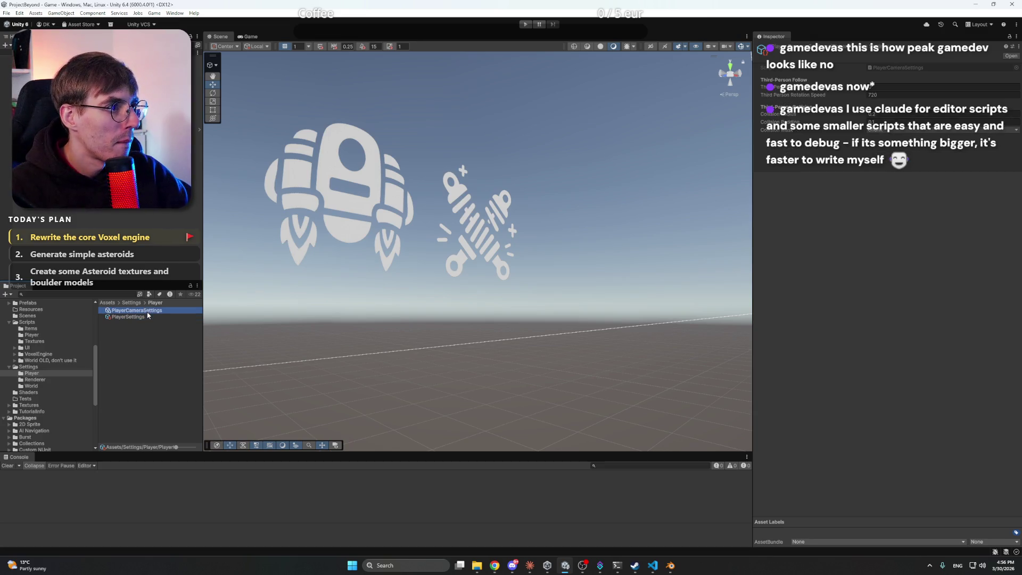
left_click(147, 317)
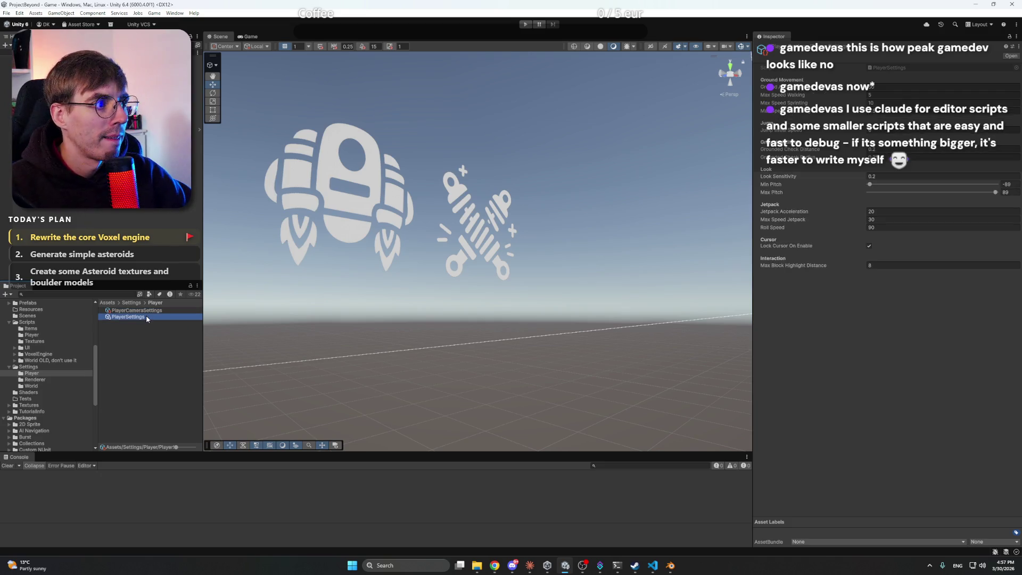
Browse the Renderer and World settings folders, view WorldSettings, and return to the Player folder
left_click(656, 569)
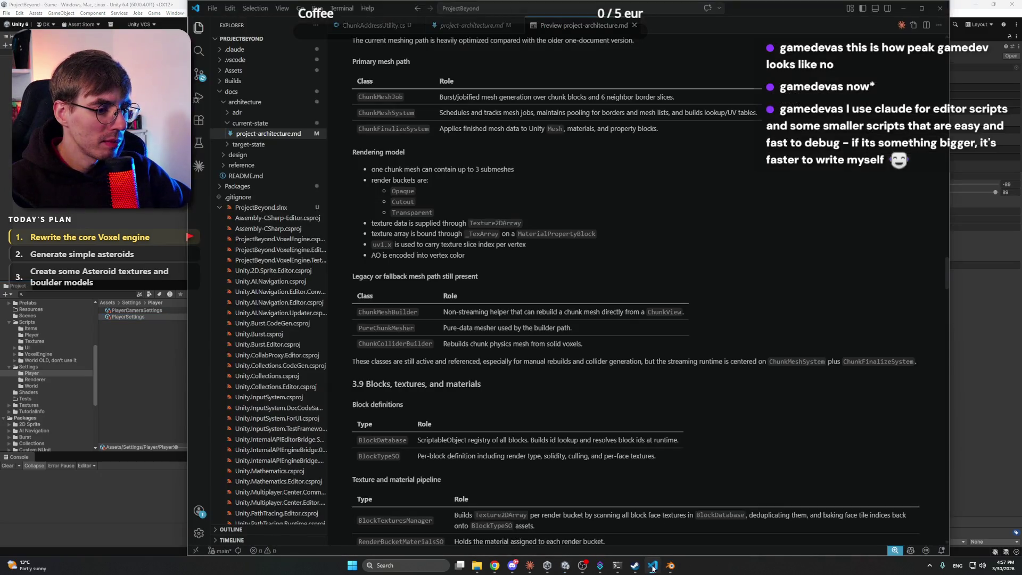
left_click(656, 568)
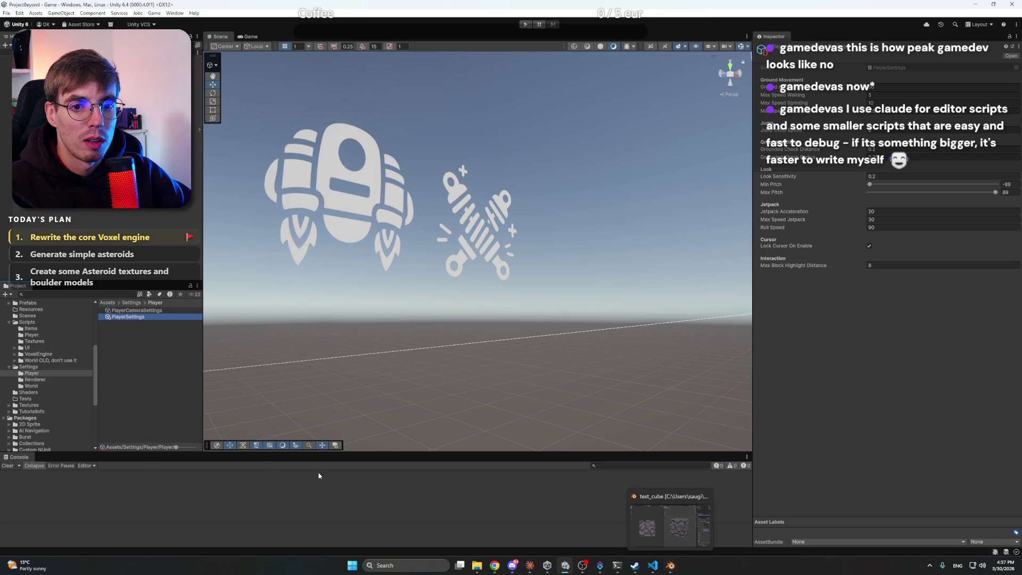
left_click(33, 380)
left_click(31, 386)
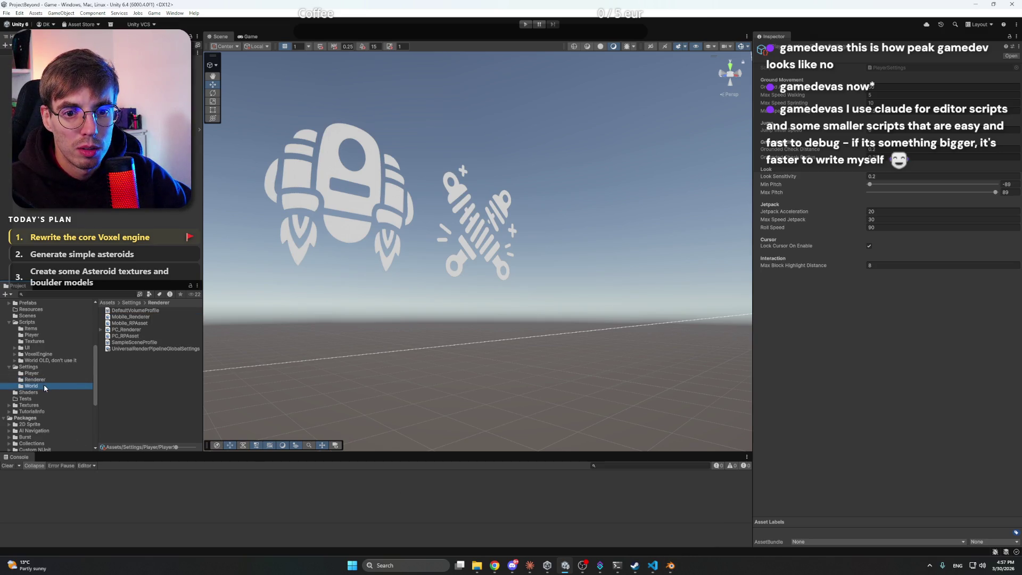
left_click(127, 310)
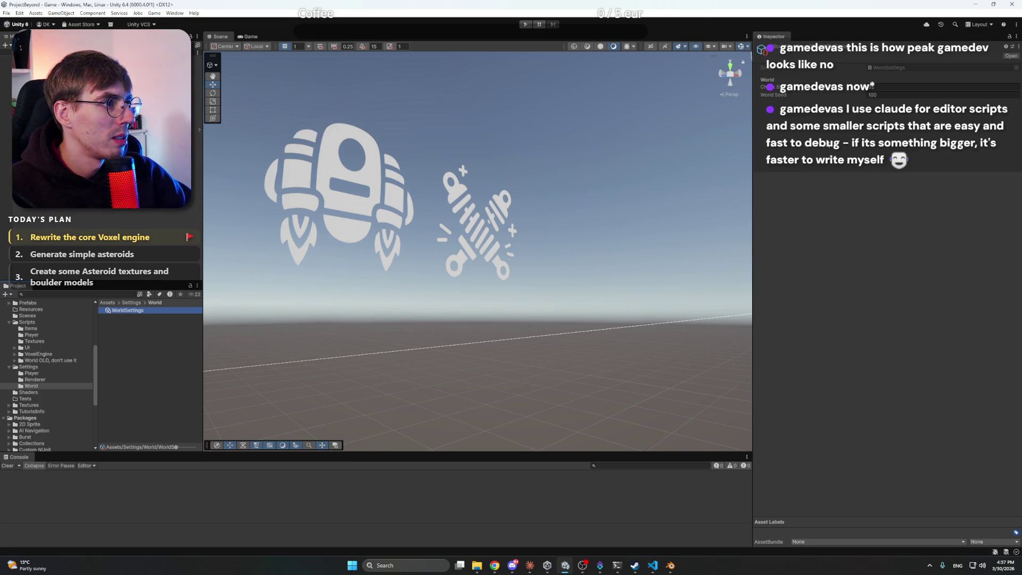
left_click(46, 374)
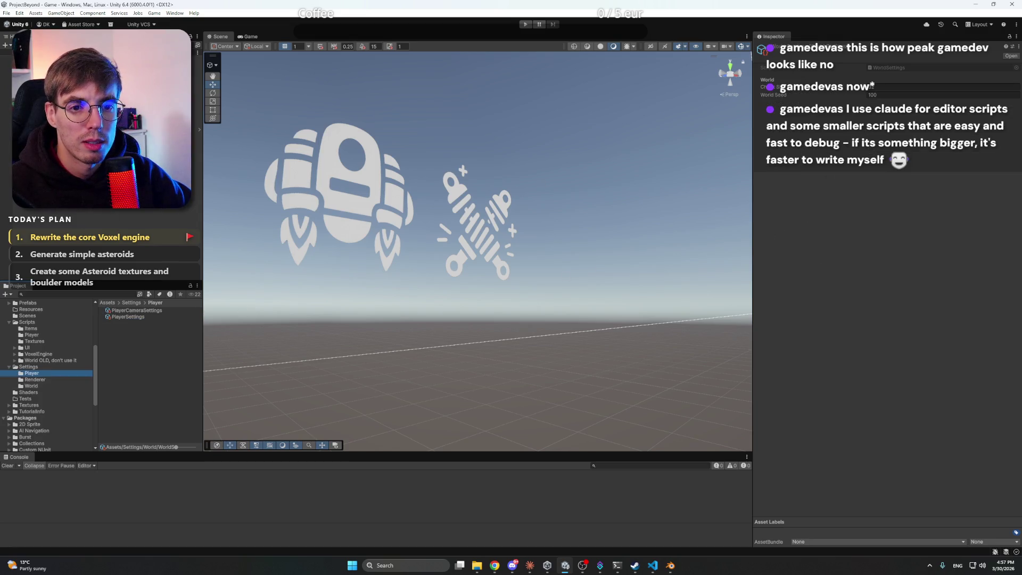
left_click(529, 565)
left_click(677, 515)
Draft 'Let's create PlayerActivatorSettings…', asking to set view distance in the editor at start
type("Let's create P")
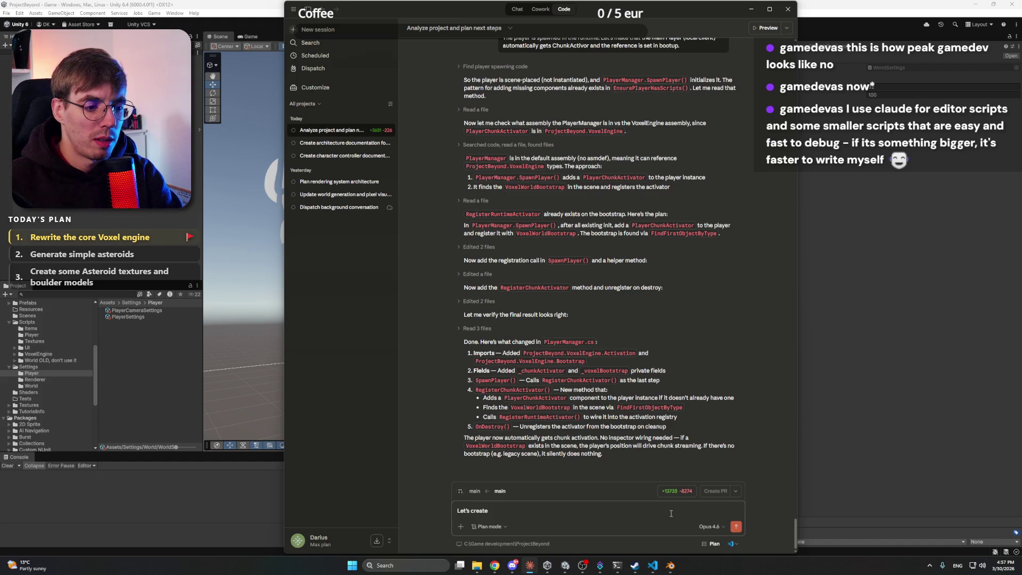
type("layer")
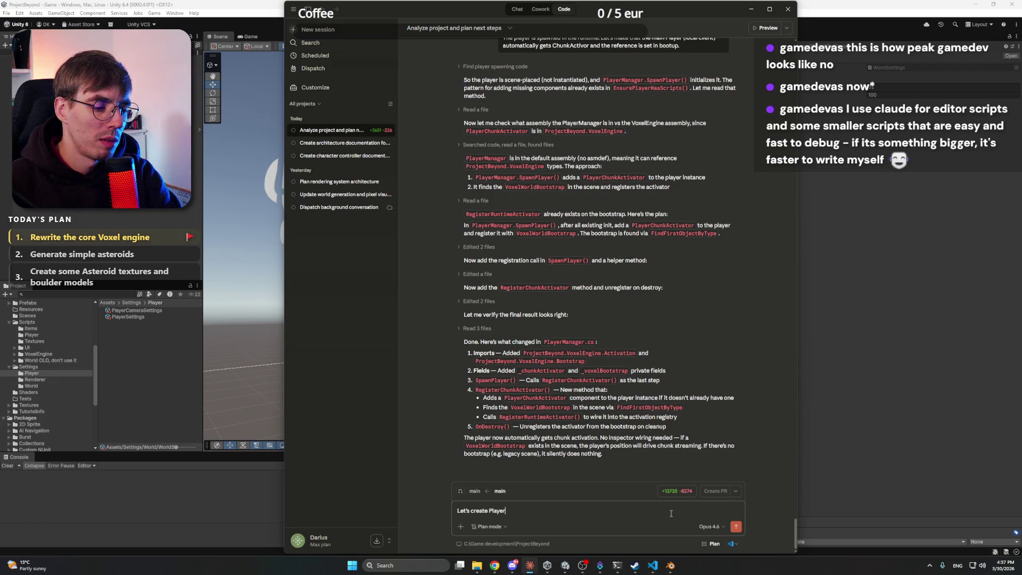
type("Act")
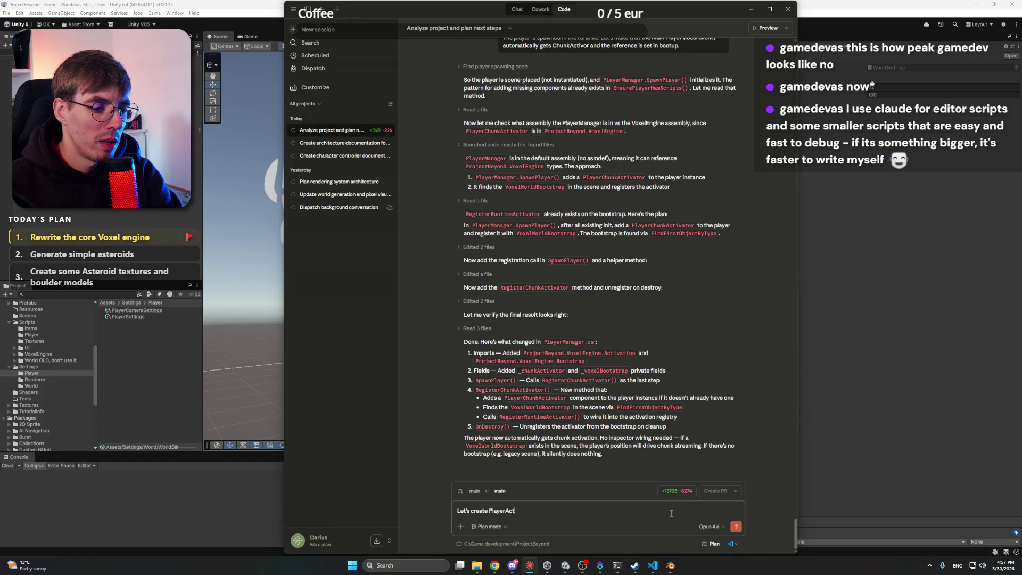
type("ivator")
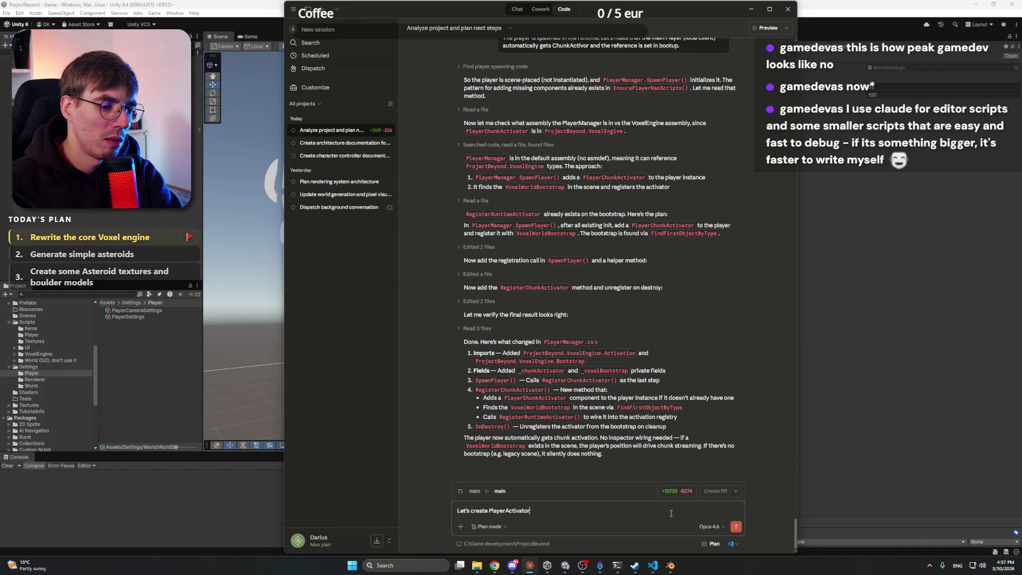
type("Settings")
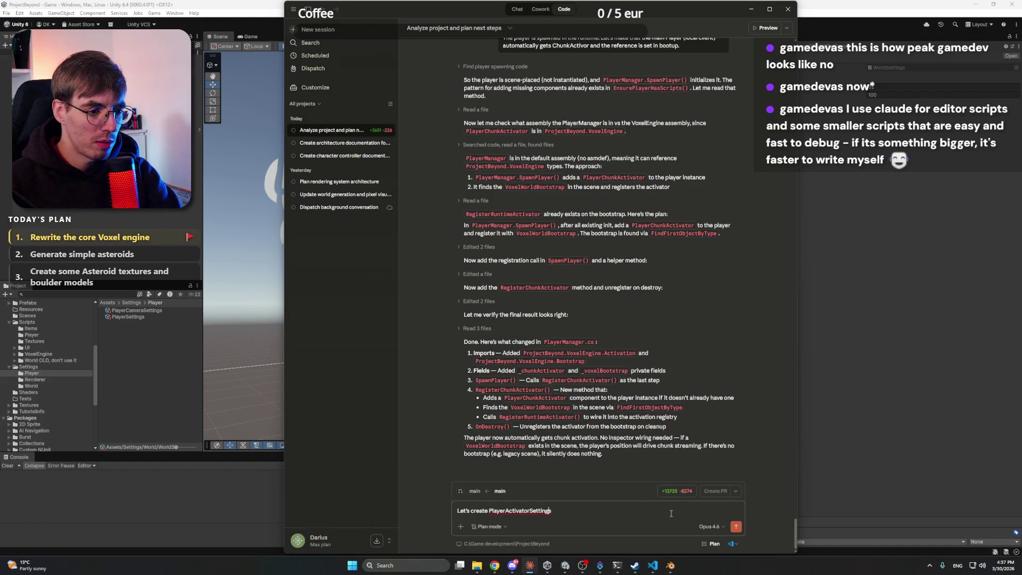
type(". I can ")
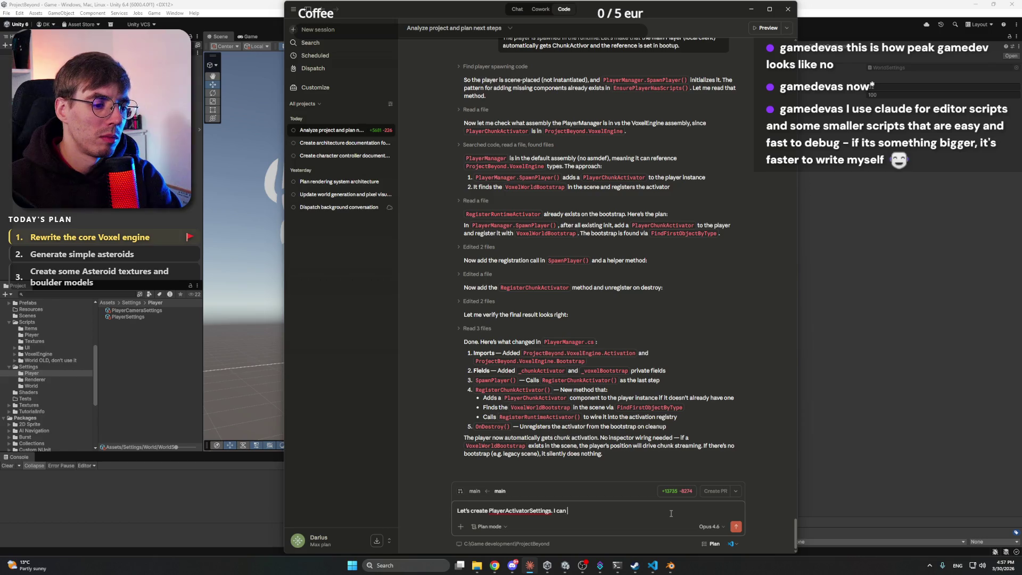
type("now only ch")
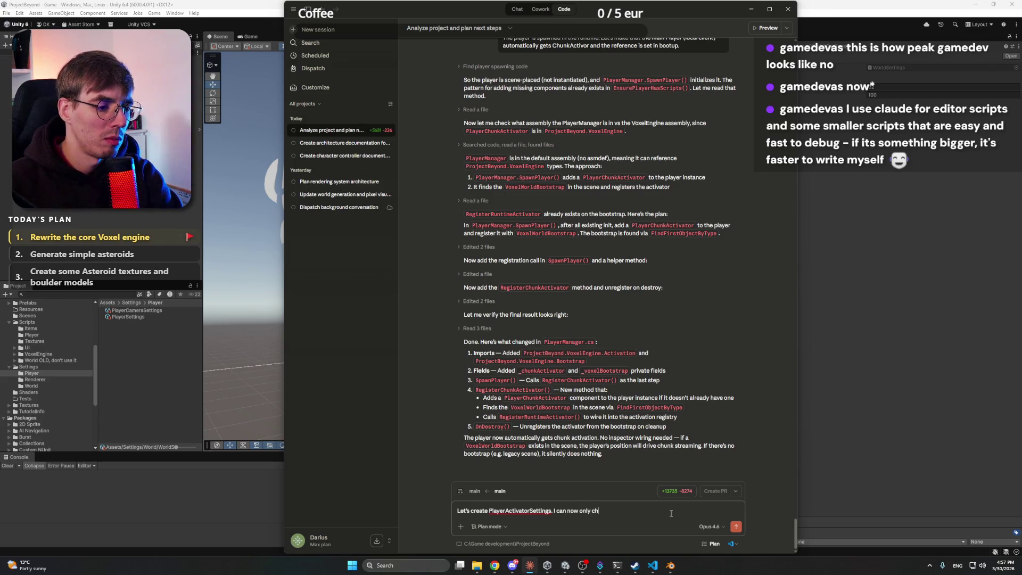
type("ange View disnta")
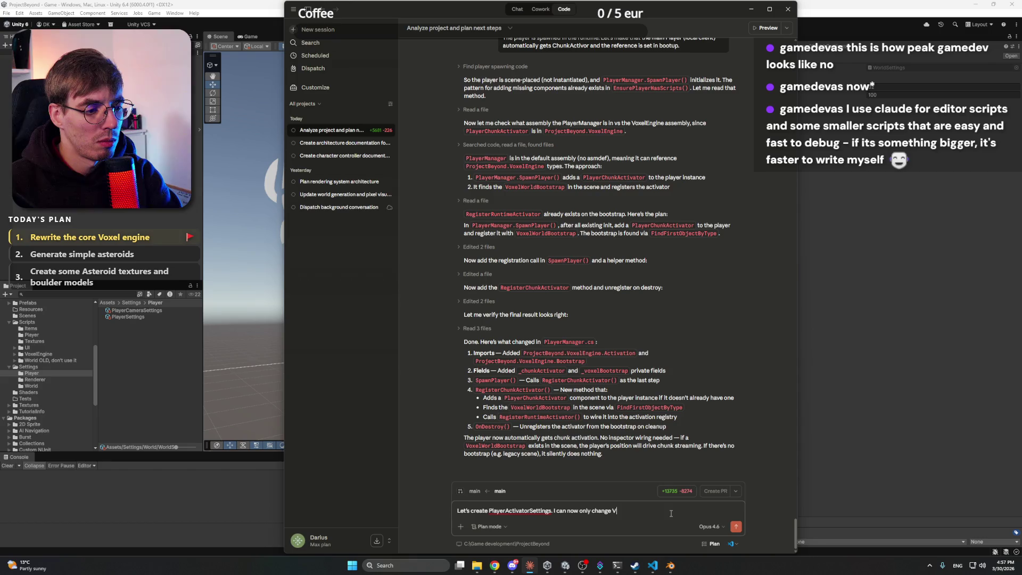
key("BackSpace")
key("BackSpace")
key("BackSpace")
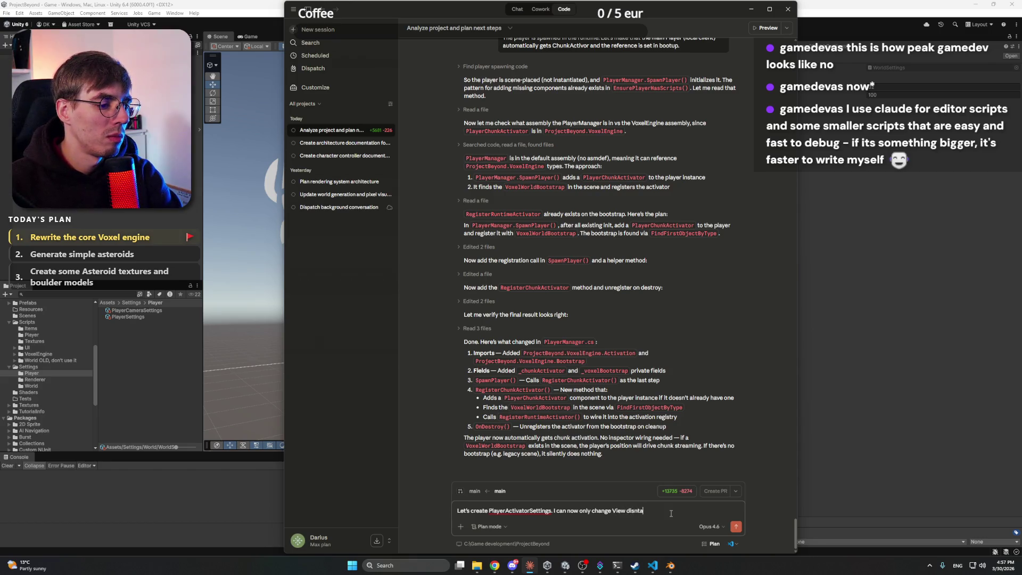
type("tance in runtime, ")
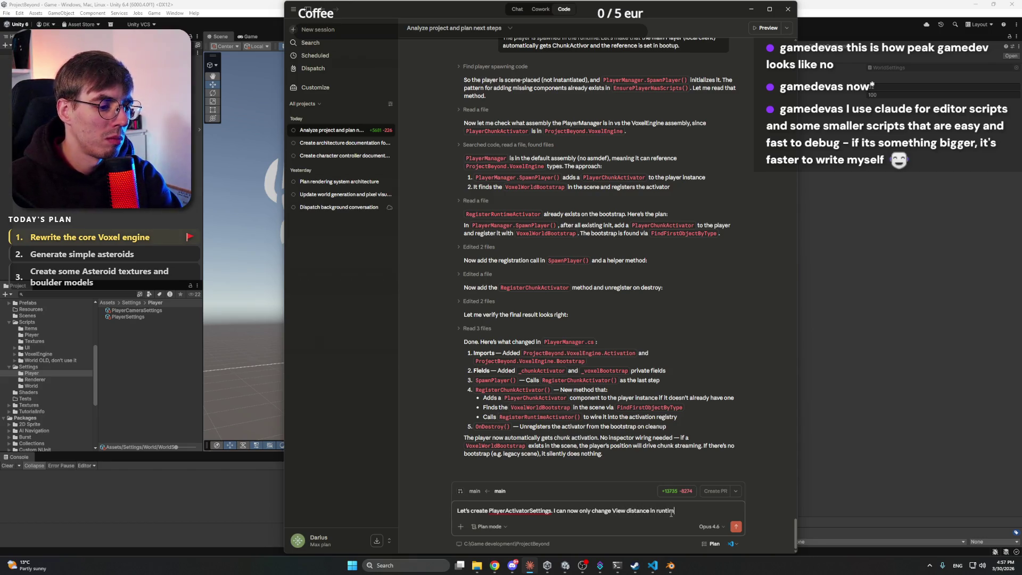
type("but not as a")
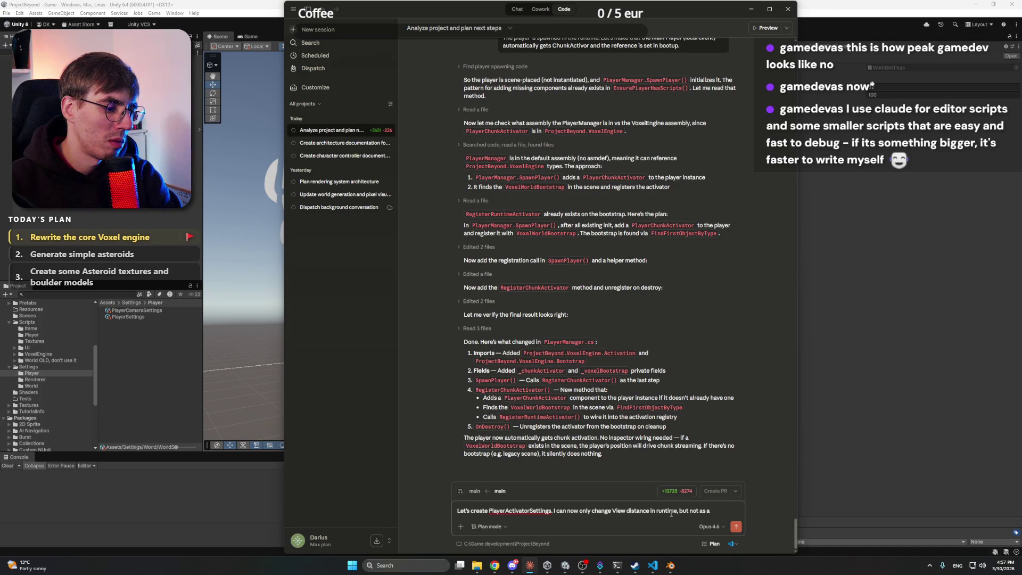
key("BackSpace")
key("BackSpace")
key("BackSpace")
type("would like to")
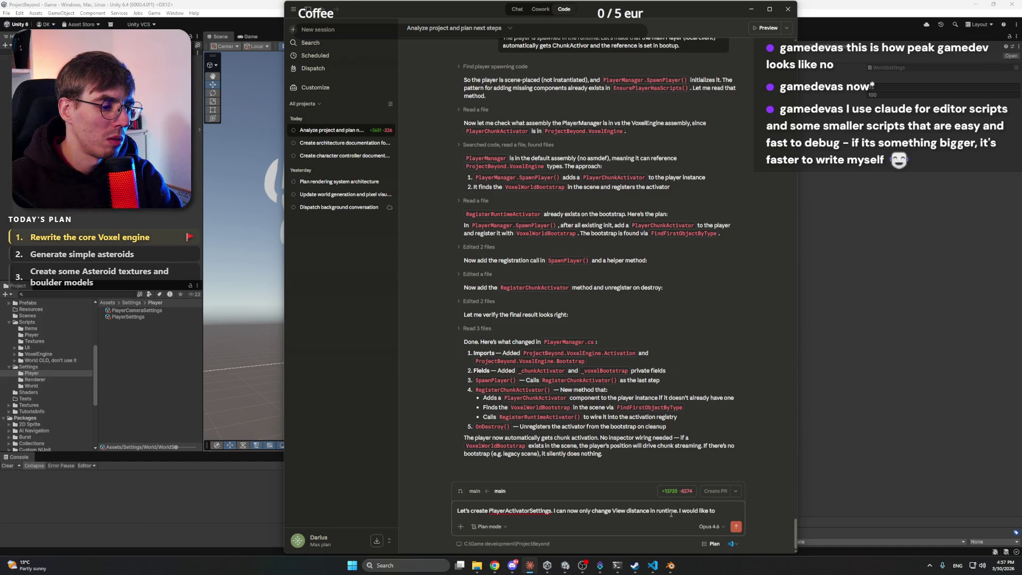
type(" set the")
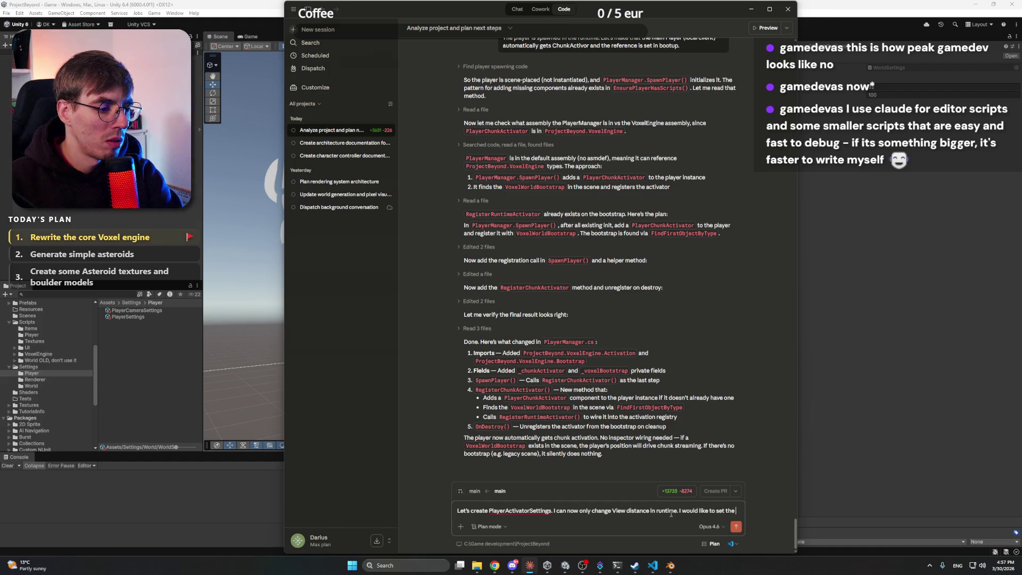
type(" right value at ")
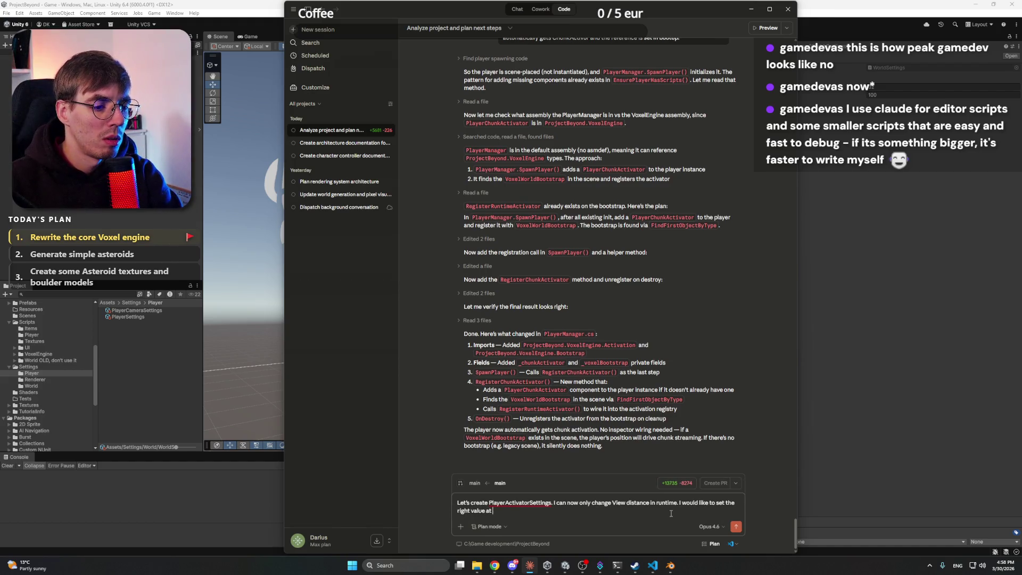
type("the start.")
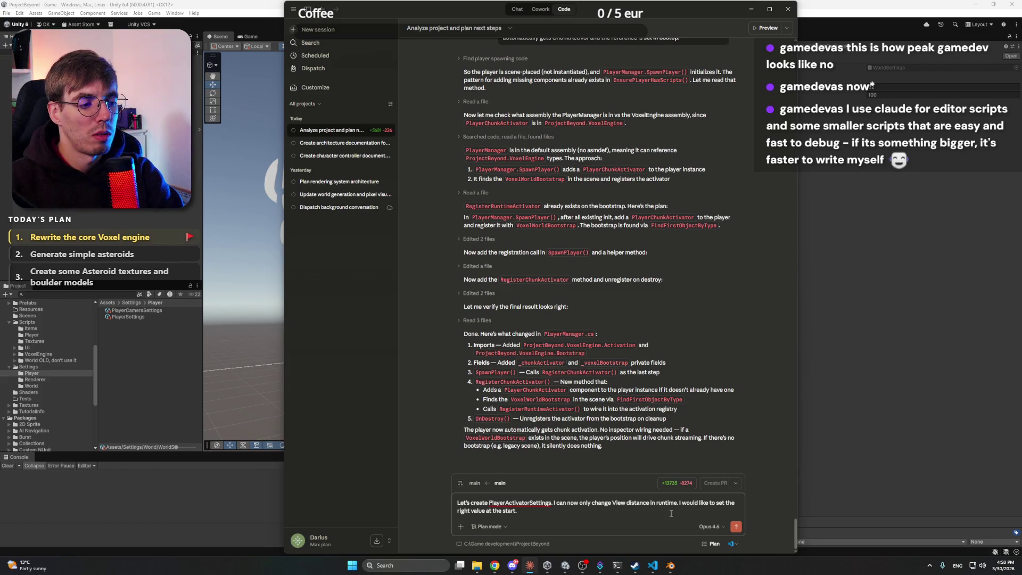
type("in the editor")
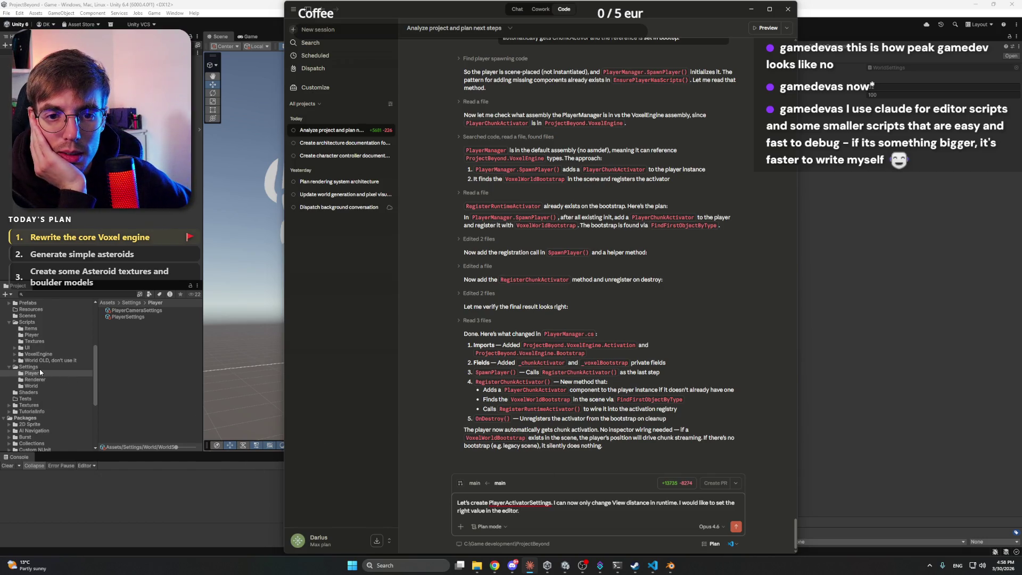
scroll(41, 362, "up", 3)
Open the Player prefab from Assets/Prefabs and orbit to a level front view of the model
left_click(27, 351)
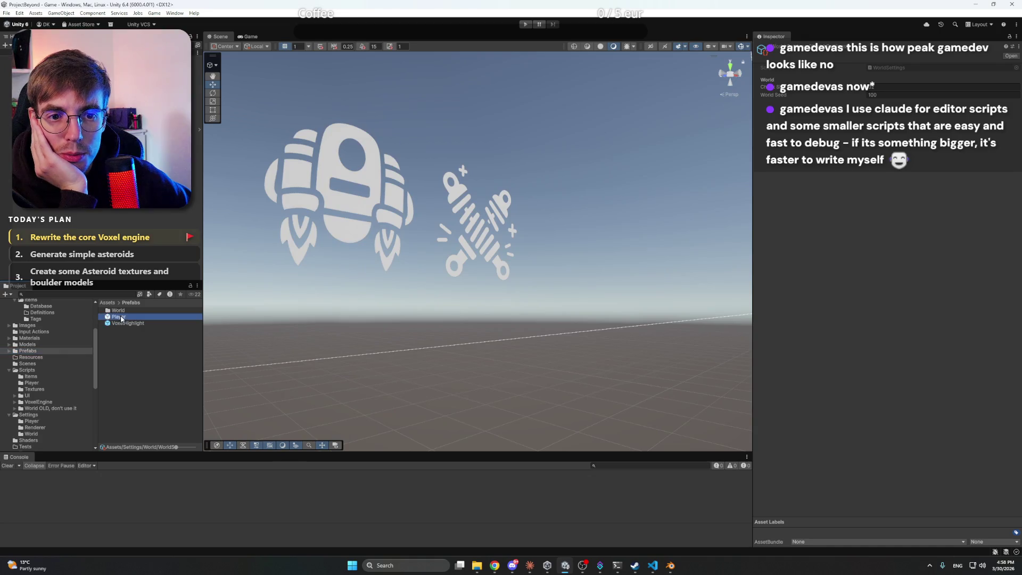
double_click(118, 317)
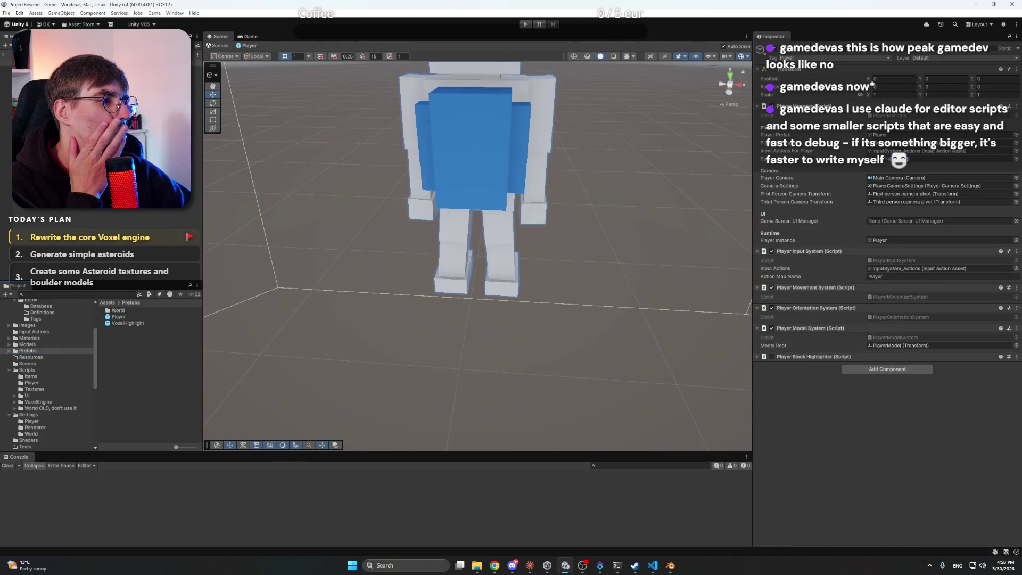
left_click_drag(478, 281, 476, 238)
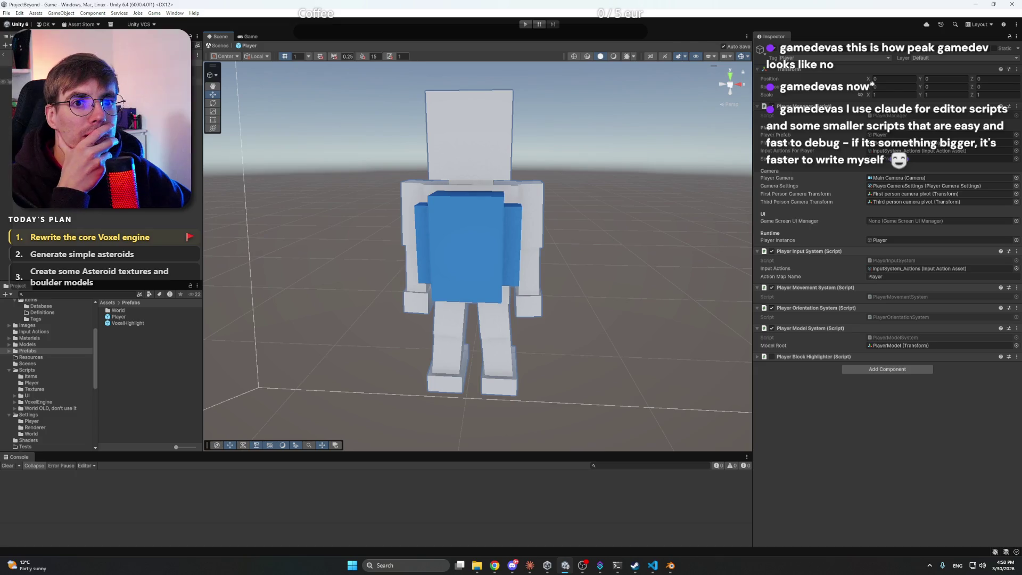
left_click(475, 240)
Check the head, camera and torso objects, then remove Player Block Highlighter from the Player root
left_click(32, 76)
left_click(32, 88)
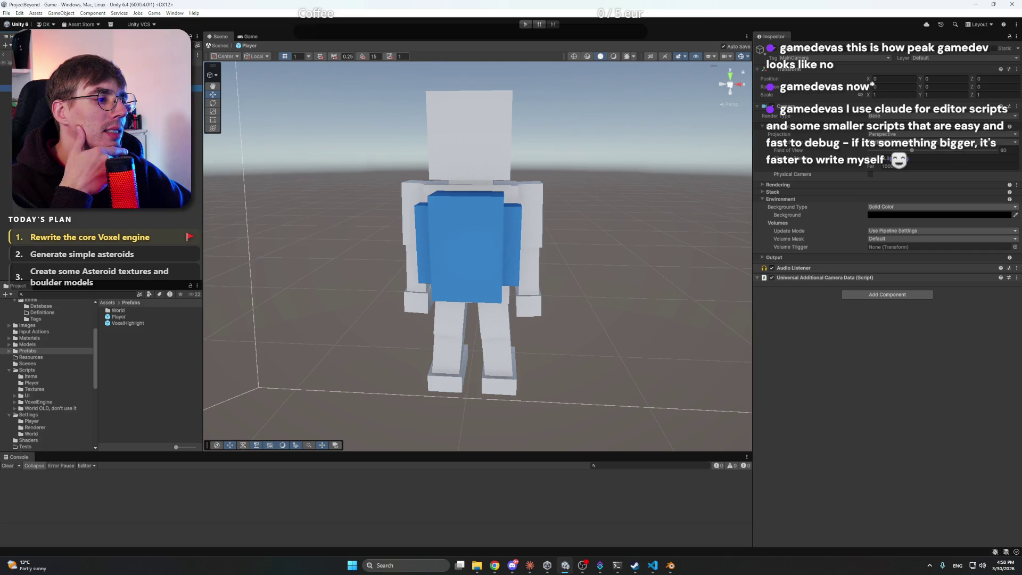
left_click(31, 69)
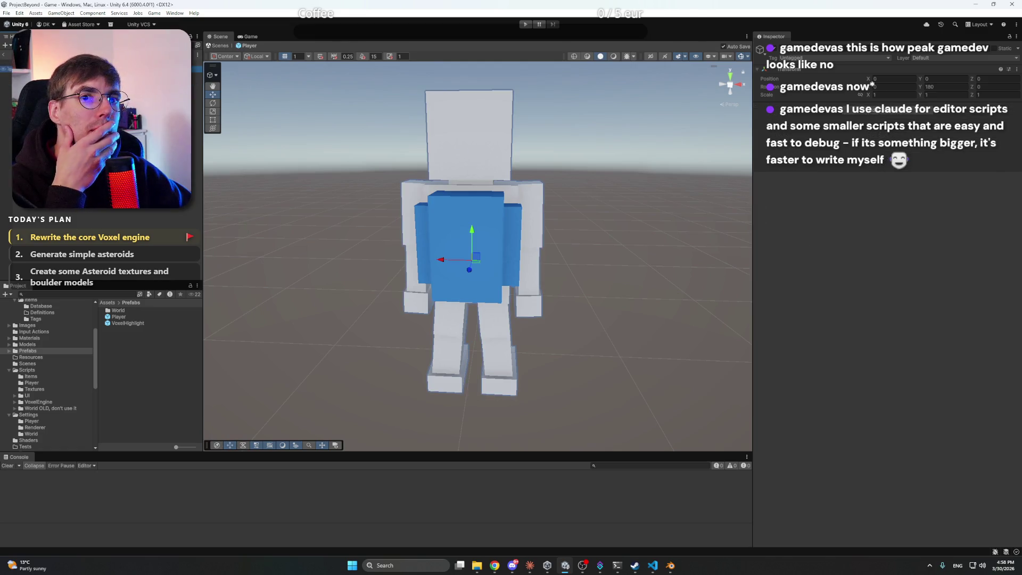
left_click(32, 63)
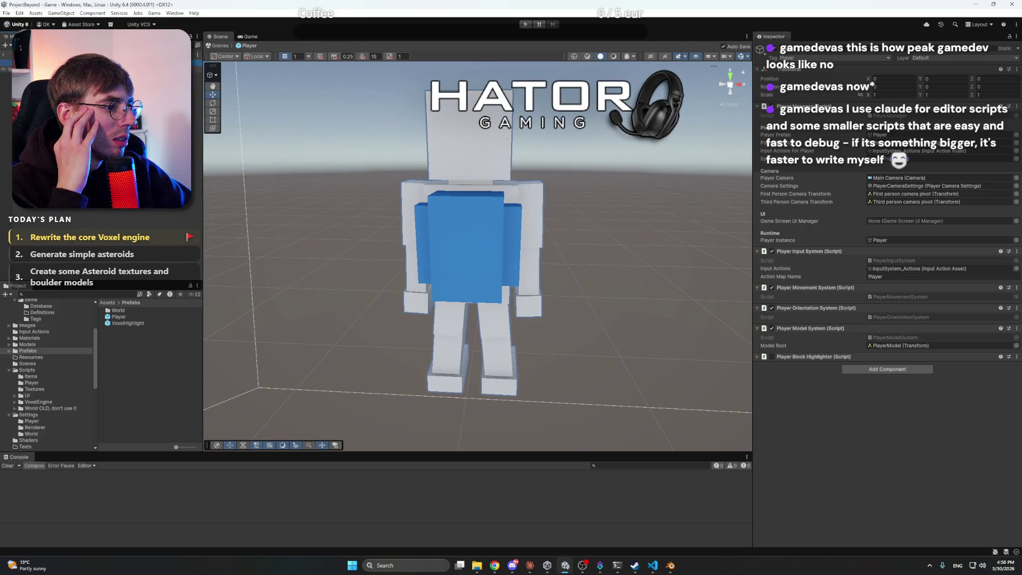
right_click(817, 359)
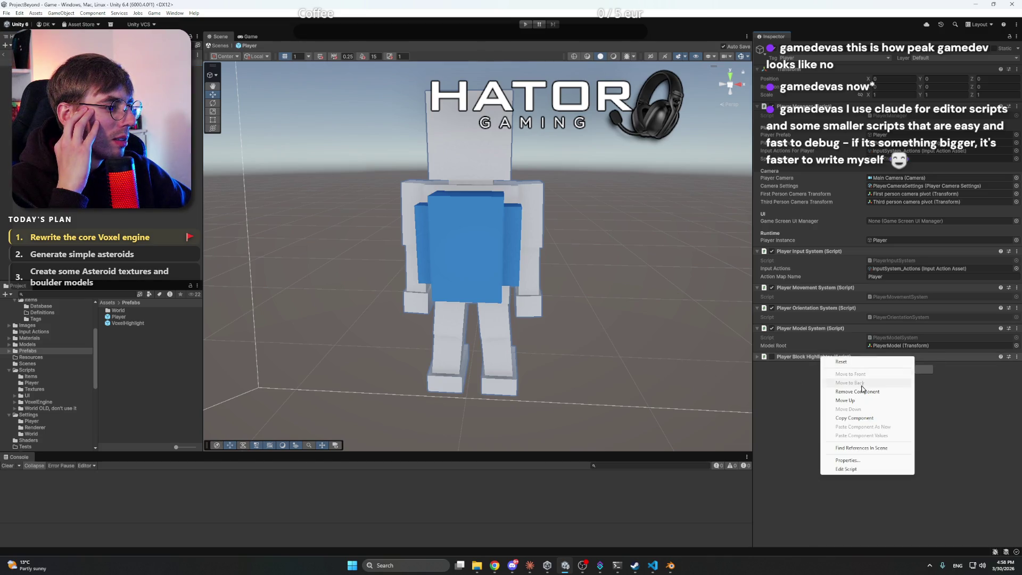
left_click(841, 382)
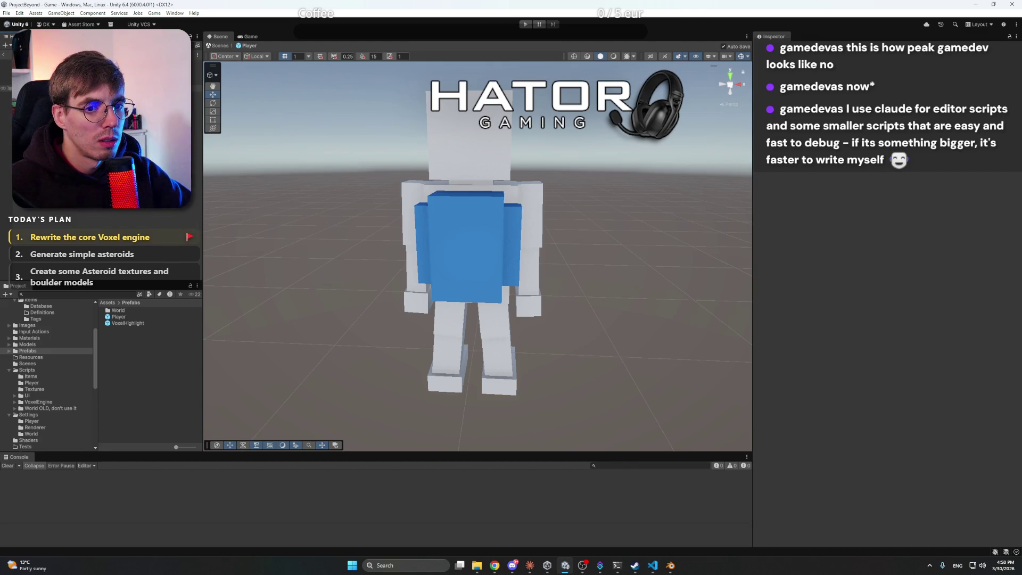
Send the PlayerActivatorSettings request to Claude Code and switch back to Unity
left_click(530, 566)
key("Return")
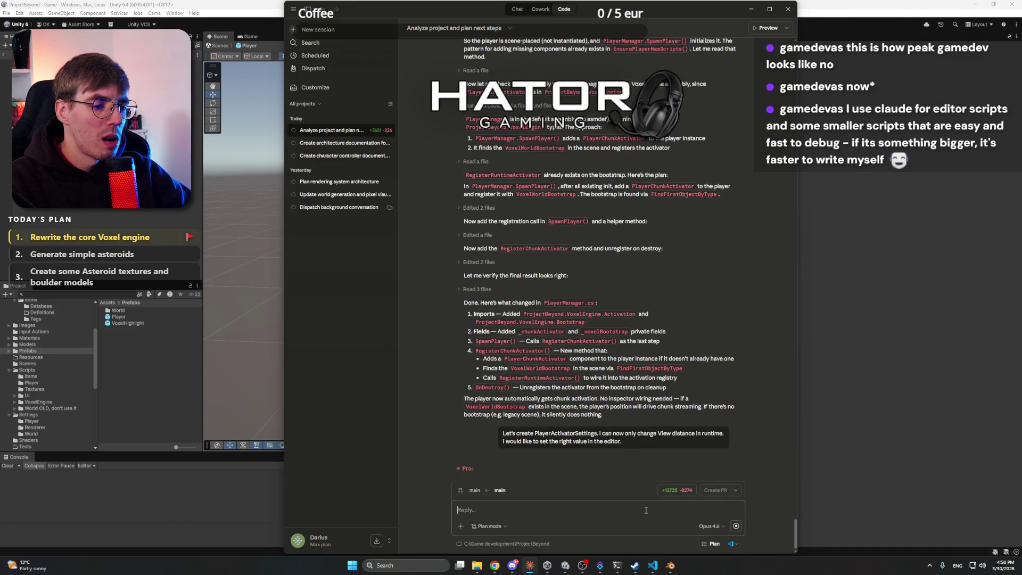
key("alt+Tab")
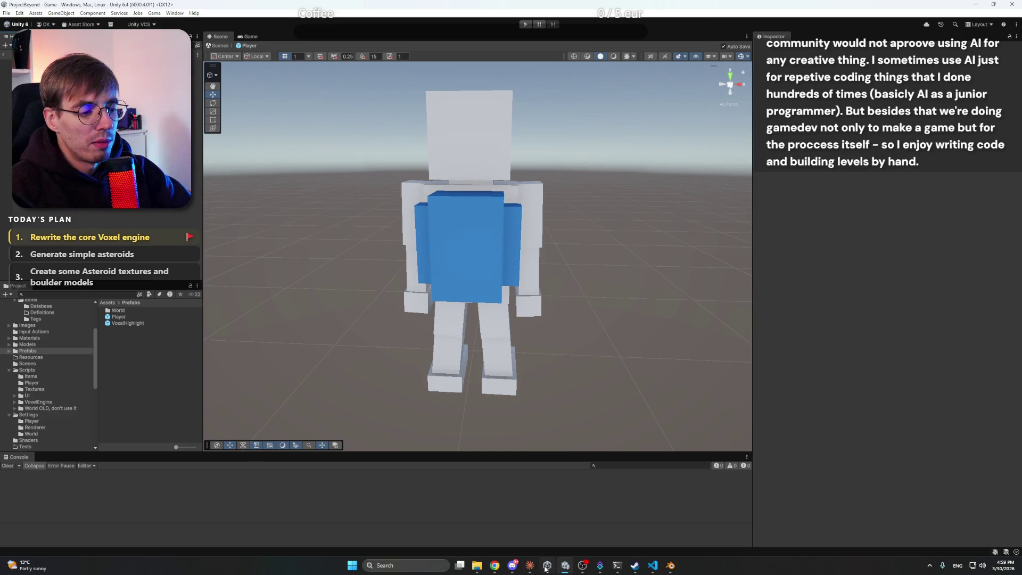
left_click(667, 568)
left_click(669, 567)
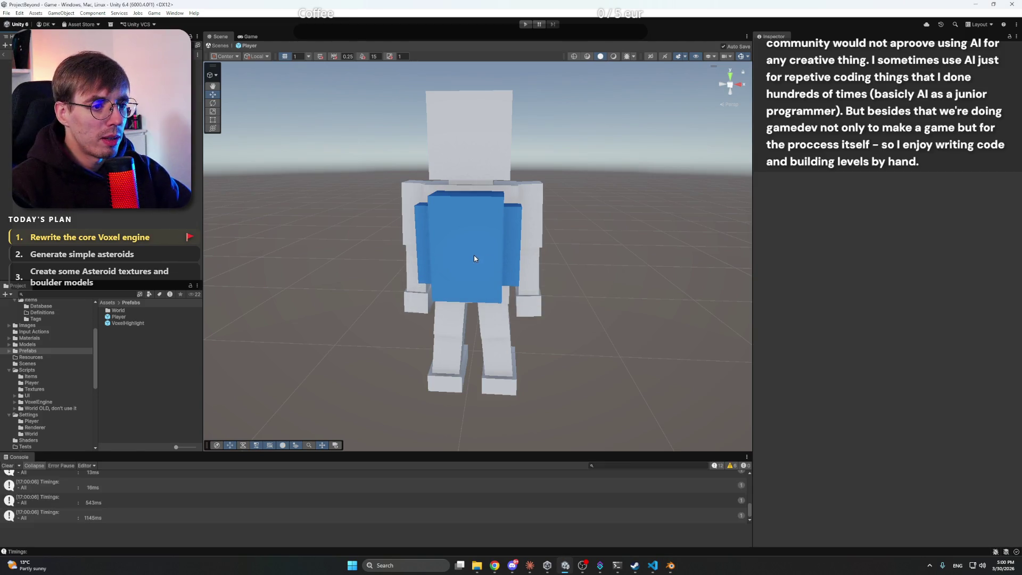
left_click(530, 565)
left_click(530, 566)
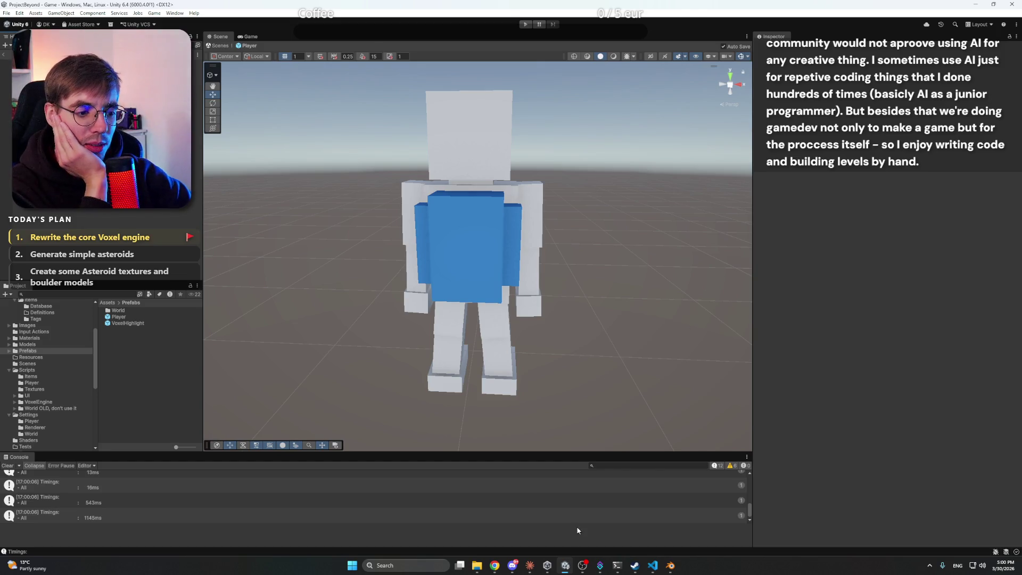
left_click(531, 564)
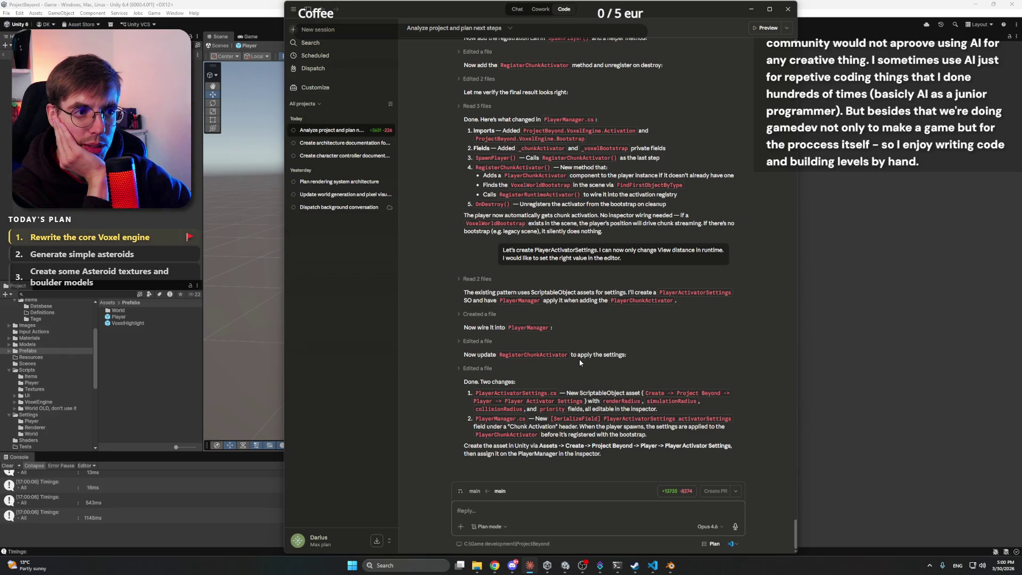
Read Claude's 'Done. Two changes' summary on creating the asset, then return to Unity
scroll(581, 359, "up", 5)
scroll(580, 357, "down", 5)
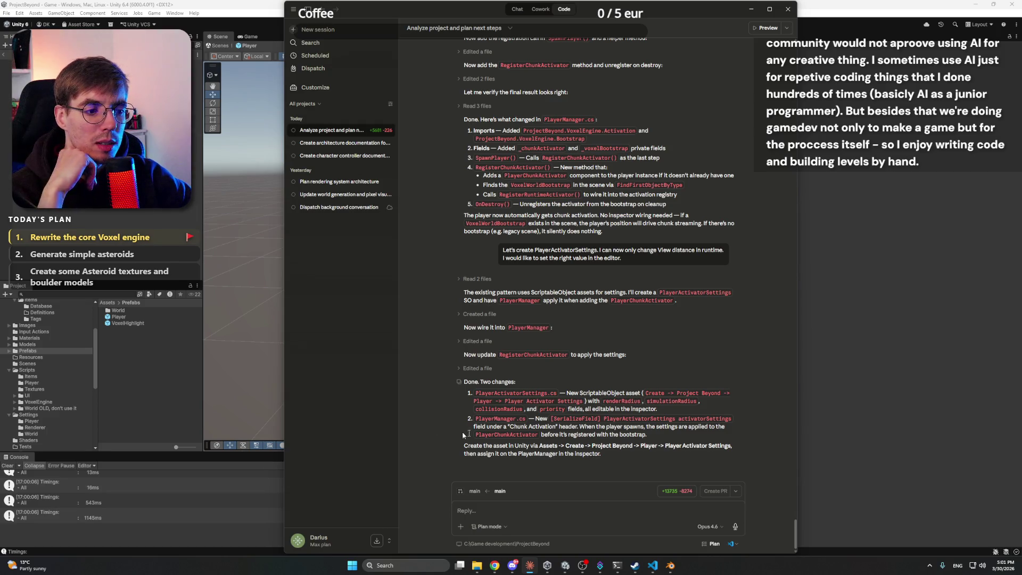
key("alt+Tab")
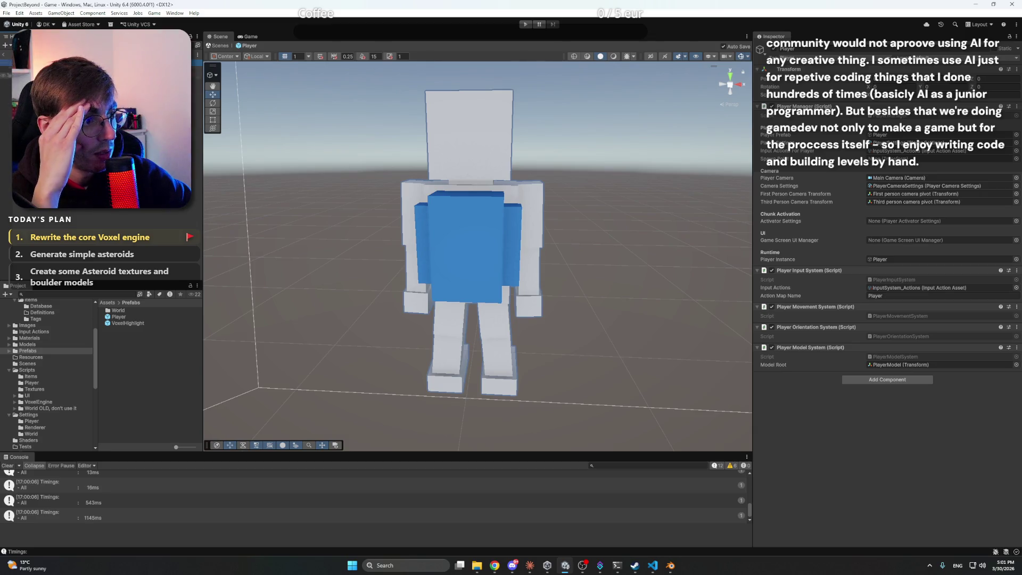
Create a PlayerActivatorSettings asset in Settings/Player via Create > Project Beyond > Player
scroll(38, 327, "down", 3)
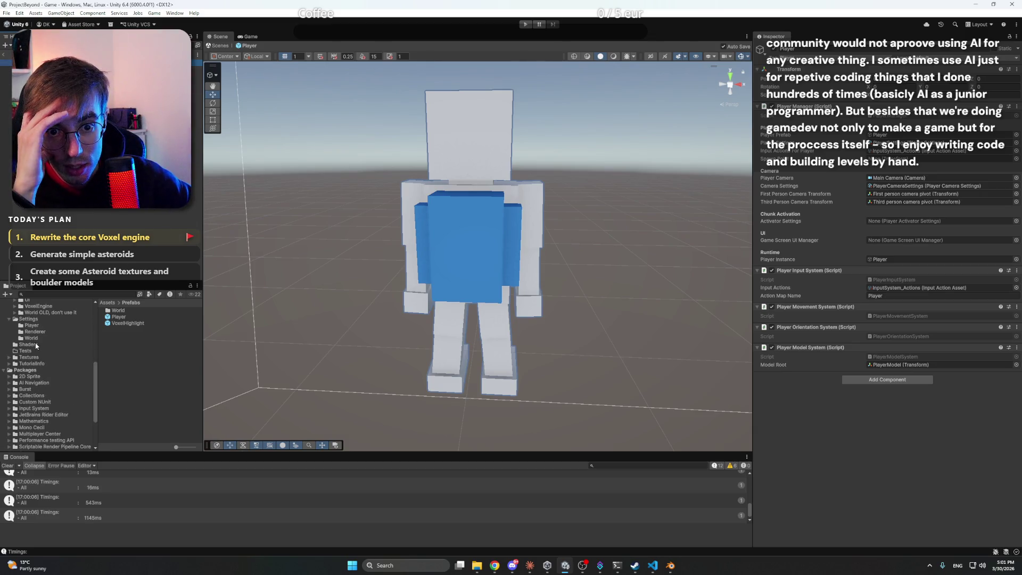
left_click(38, 326)
right_click(139, 334)
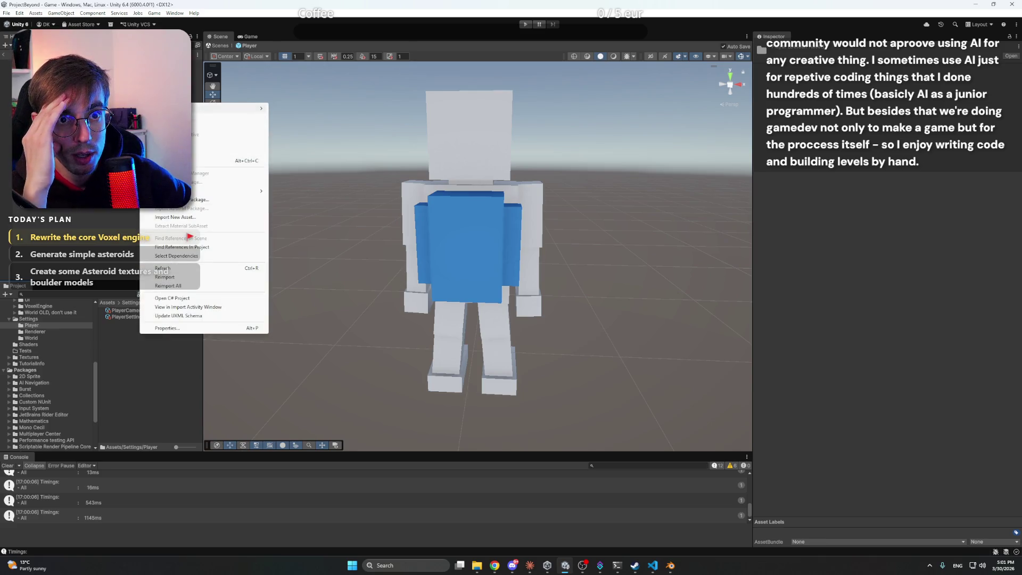
mouse_move(250, 108)
mouse_move(315, 314)
mouse_move(392, 323)
left_click(447, 339)
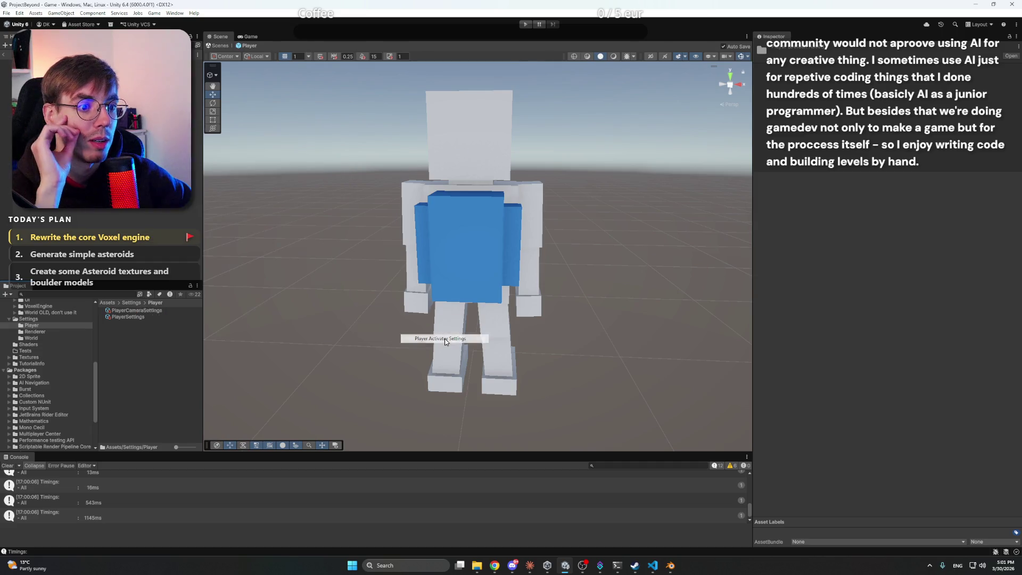
key("Return")
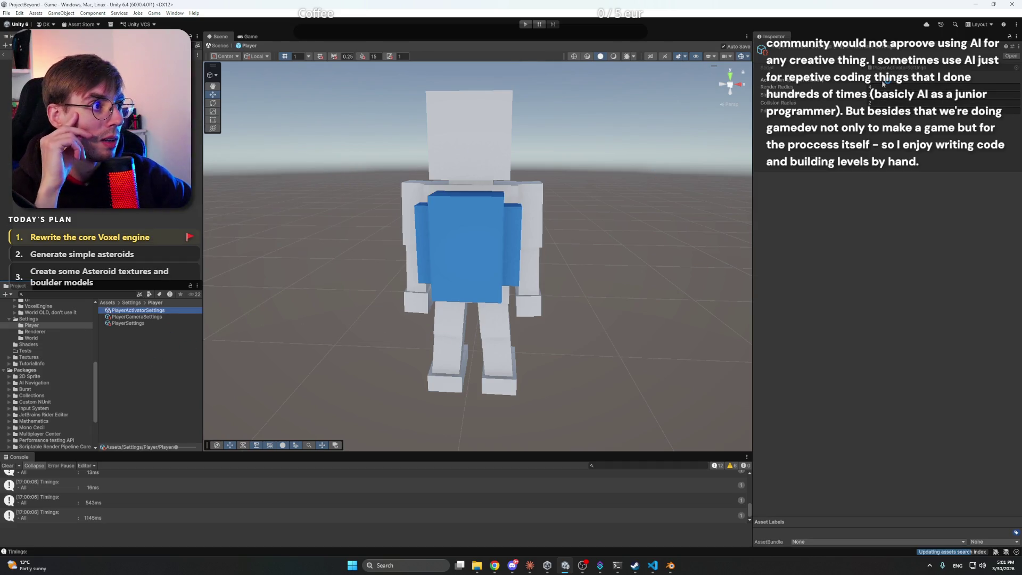
left_click(874, 94)
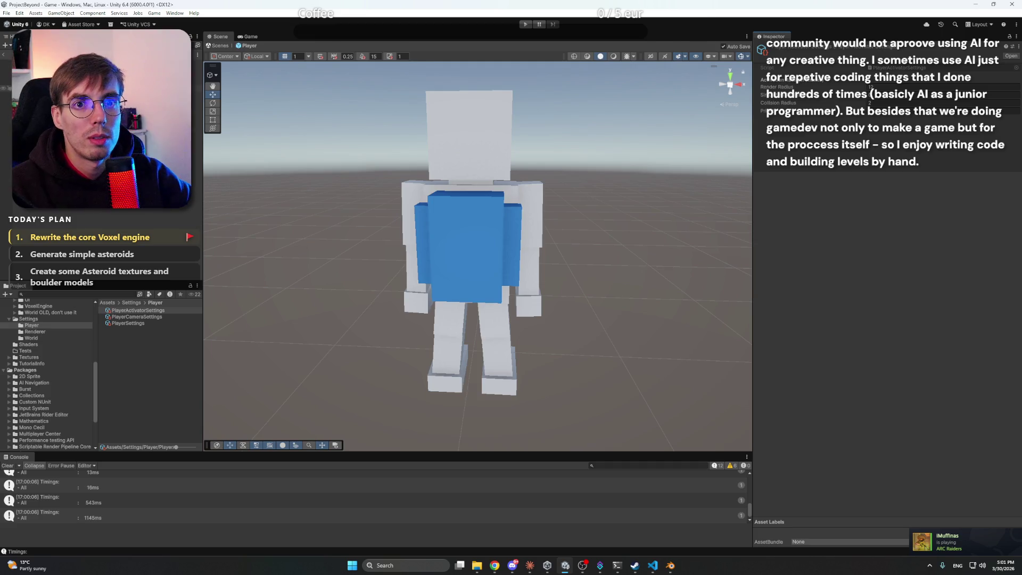
Assign PlayerActivatorSettings to the Player's Activator Settings field and exit the prefab
left_click(32, 59)
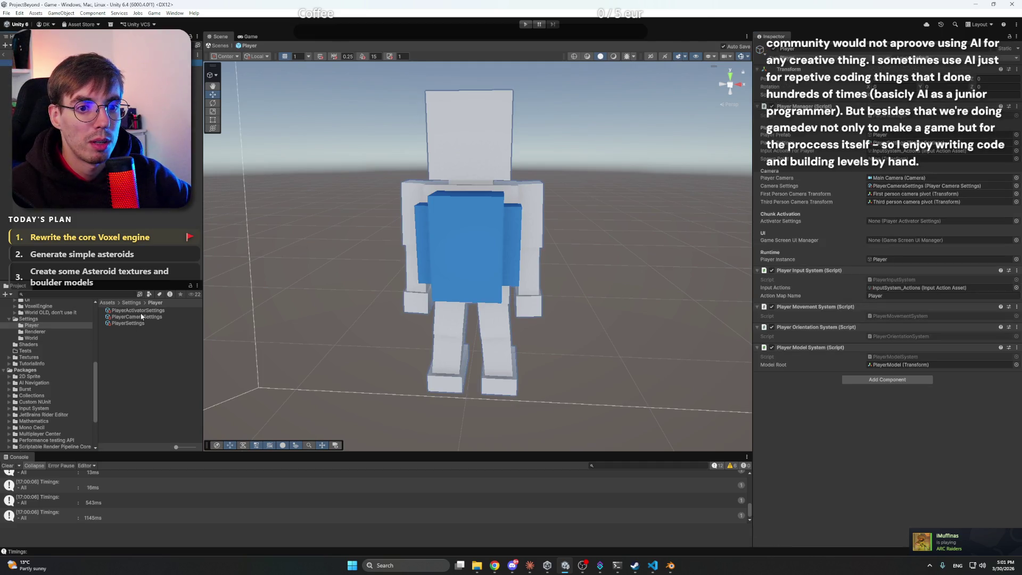
mouse_move(346, 322)
left_mouse_down()
mouse_move(849, 249)
mouse_move(895, 237)
mouse_move(898, 223)
left_mouse_up()
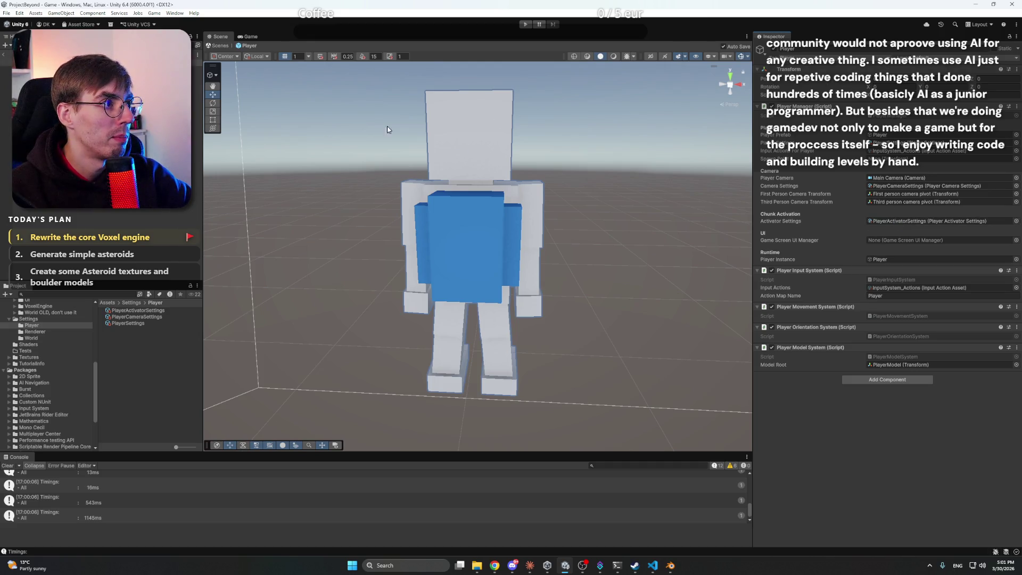
left_click(7, 56)
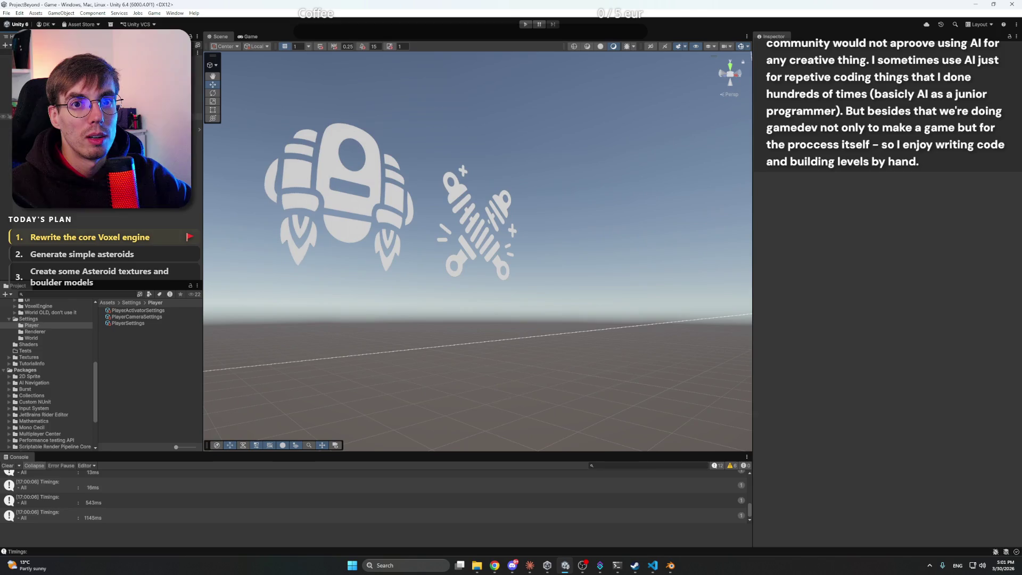
In Build Profiles, include only Scenes/Game in the Windows build, leaving Test environment out
left_click(7, 13)
left_click(38, 115)
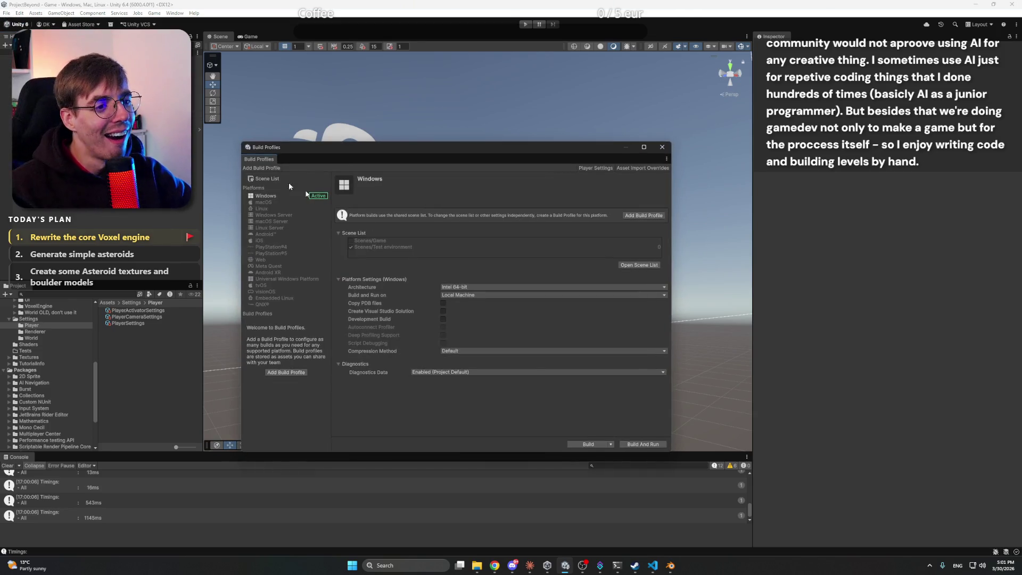
left_click(638, 265)
left_click(371, 225)
left_click(351, 223)
left_click(351, 230)
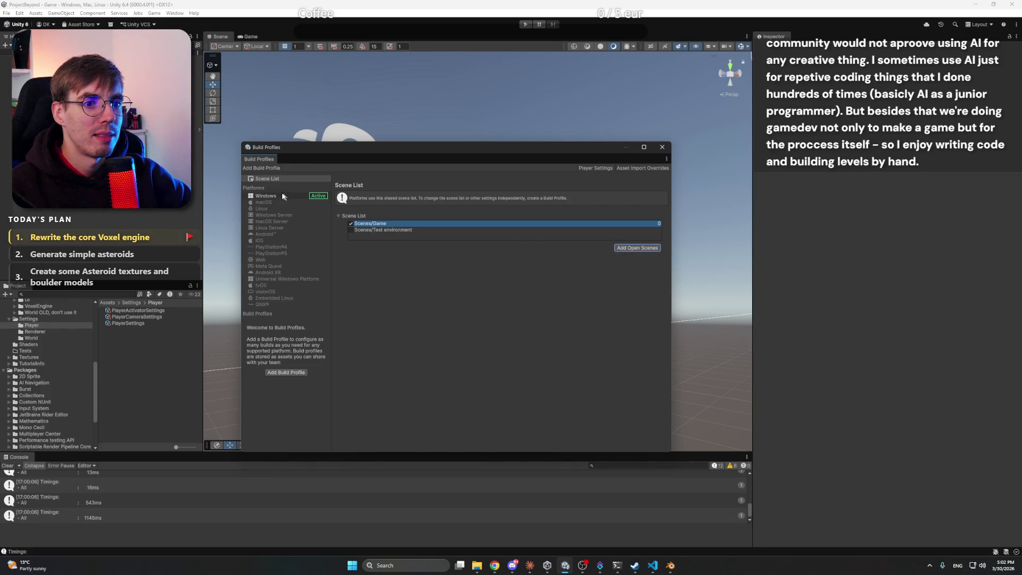
left_click(266, 196)
Start the Windows build into a newly created Builds folder named 12
left_click(585, 445)
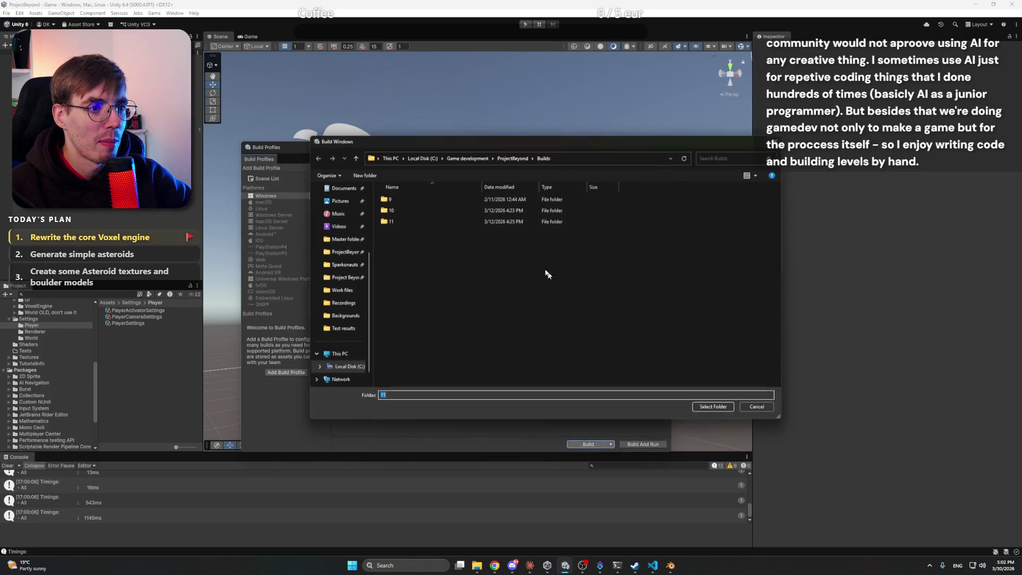
left_click(367, 175)
type("12")
key("Return")
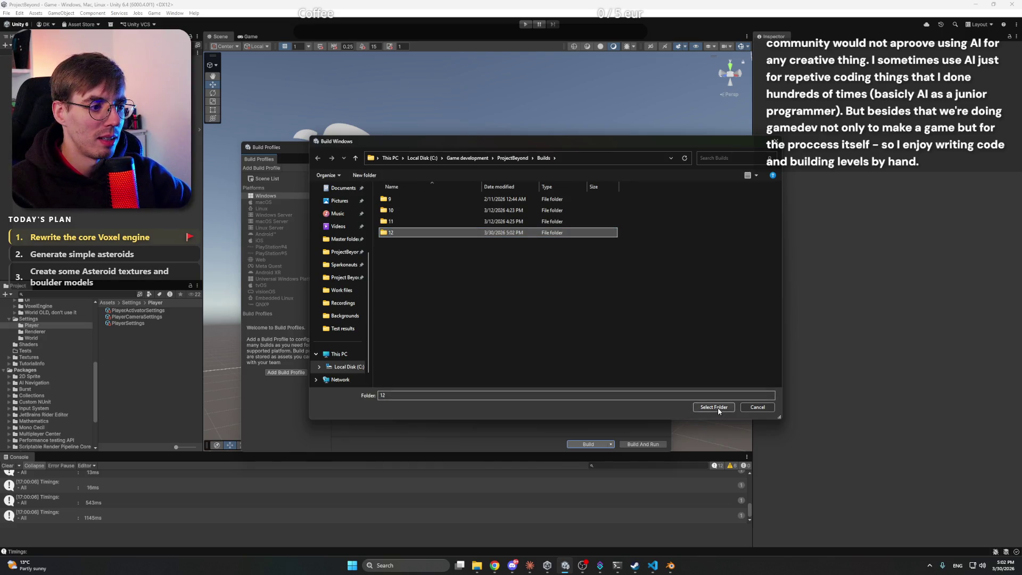
left_click(715, 408)
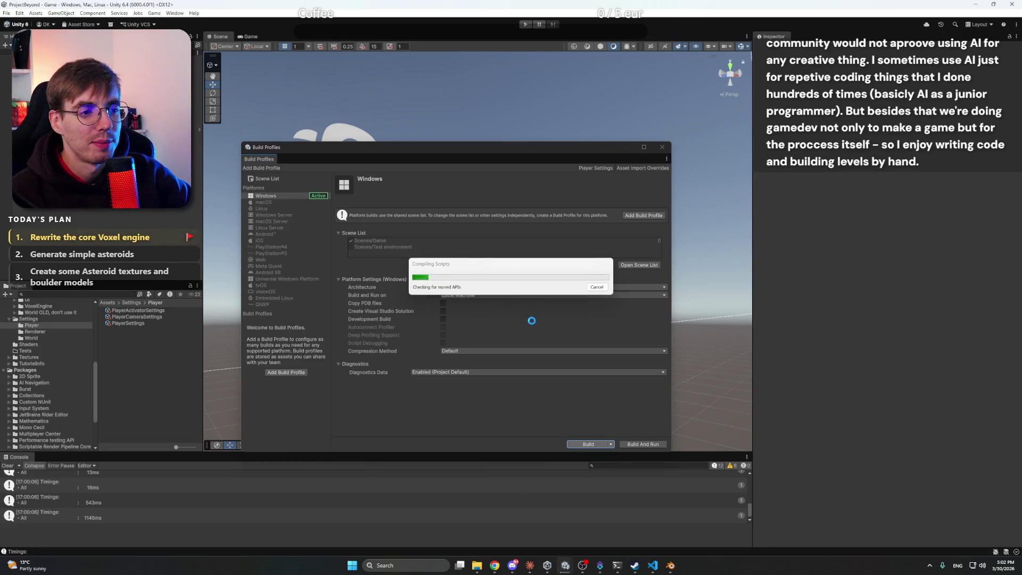
Switch to the Notion design document while the build compiles
left_click(512, 566)
left_click(512, 565)
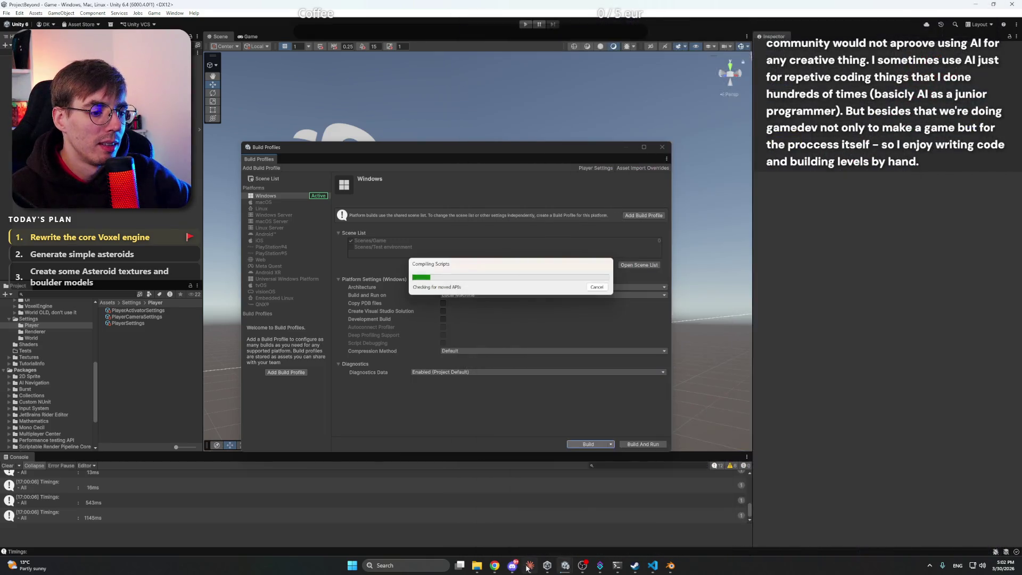
mouse_move(498, 567)
left_click(479, 522)
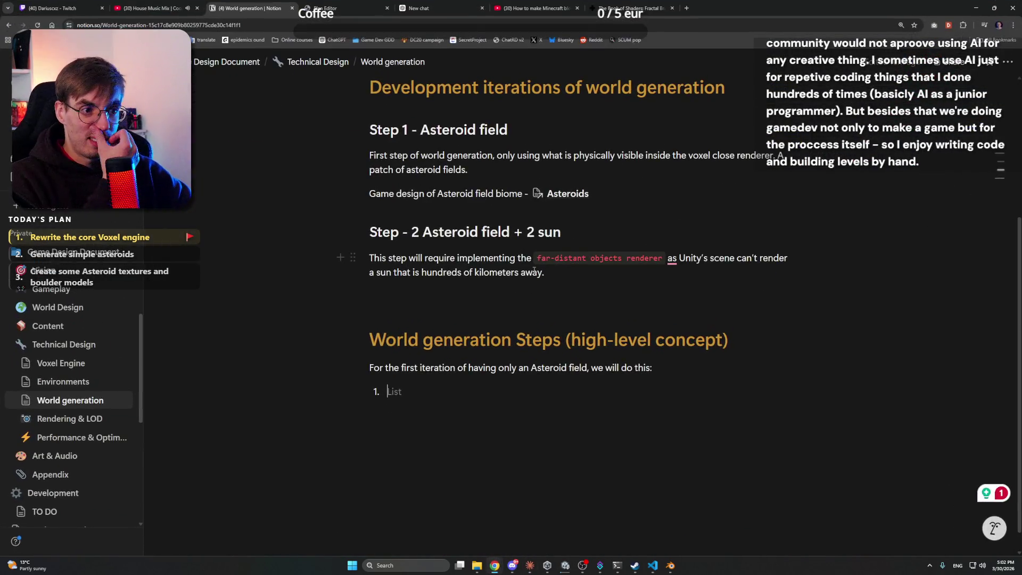
Put the caret at the end of the World generation Steps heading, then minimize Chrome
scroll(447, 379, "down", 1)
left_click_drag(377, 316, 755, 317)
left_click(755, 317)
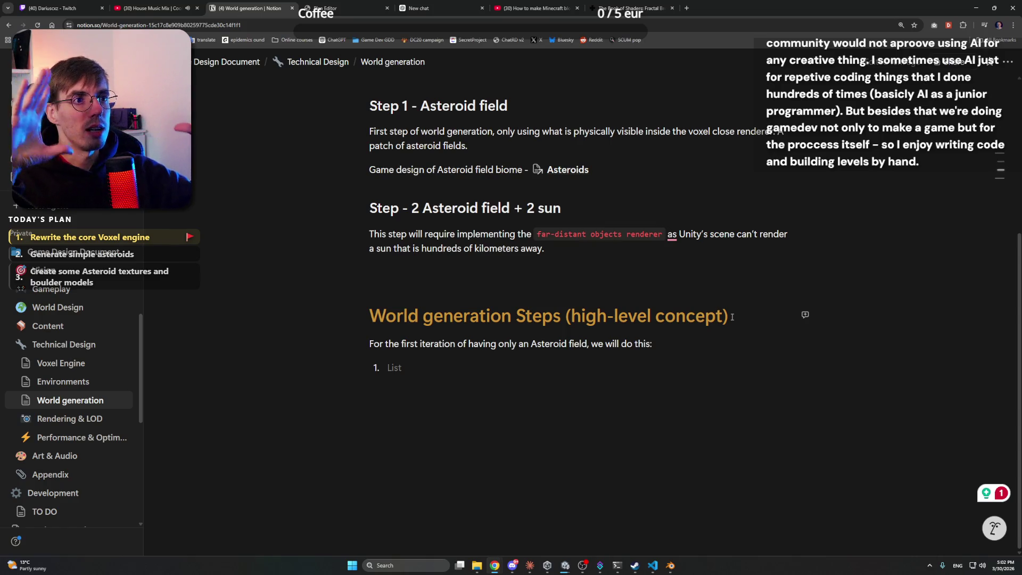
left_click(981, 6)
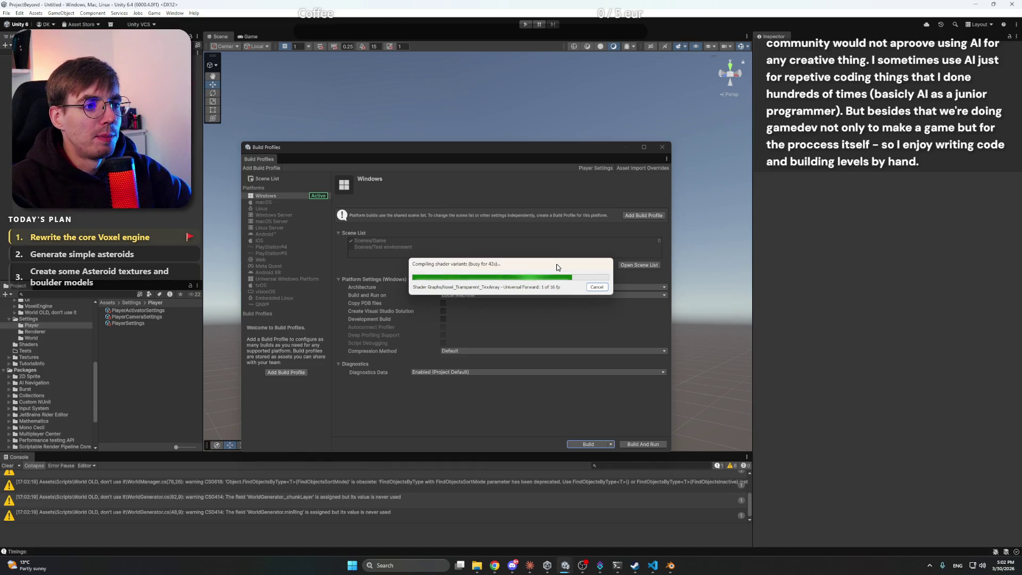
Check the Builds\12 output folder in File Explorer while the Windows build finishes
left_click(477, 565)
left_click(477, 566)
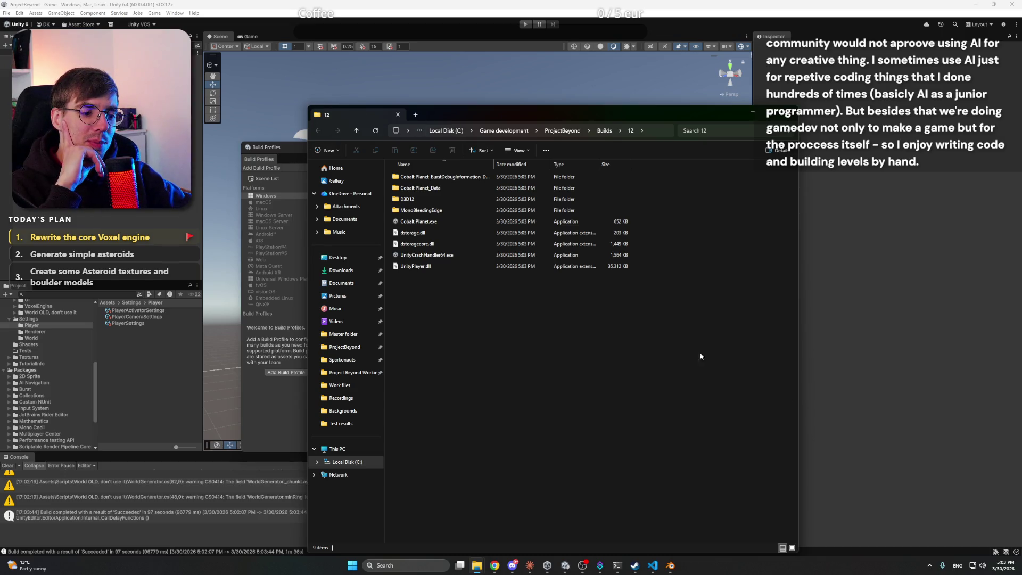
Exit Steam from the system tray and launch Cobalt Planet.exe from build folder 12
left_click(930, 566)
right_click(945, 526)
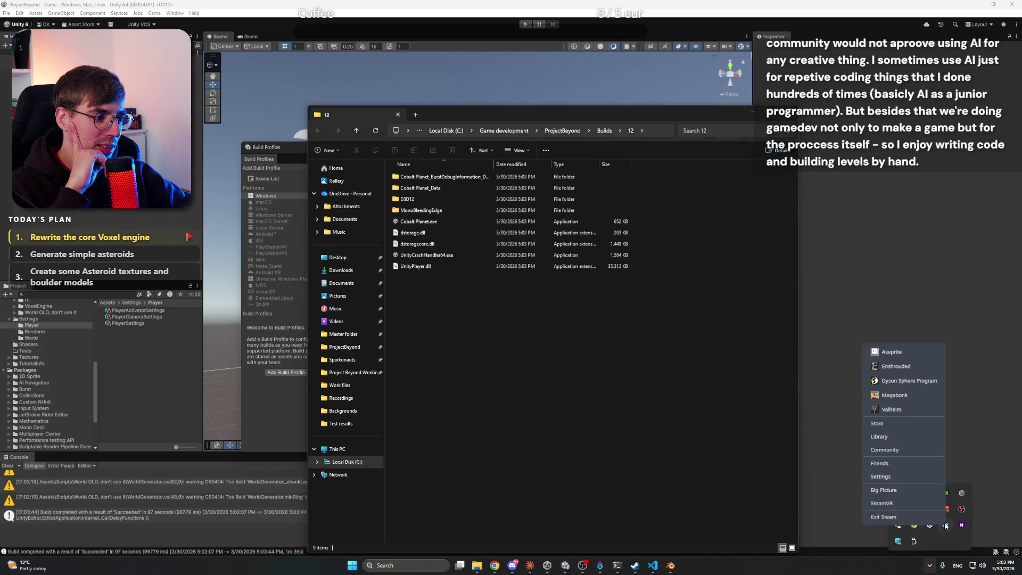
left_click(937, 517)
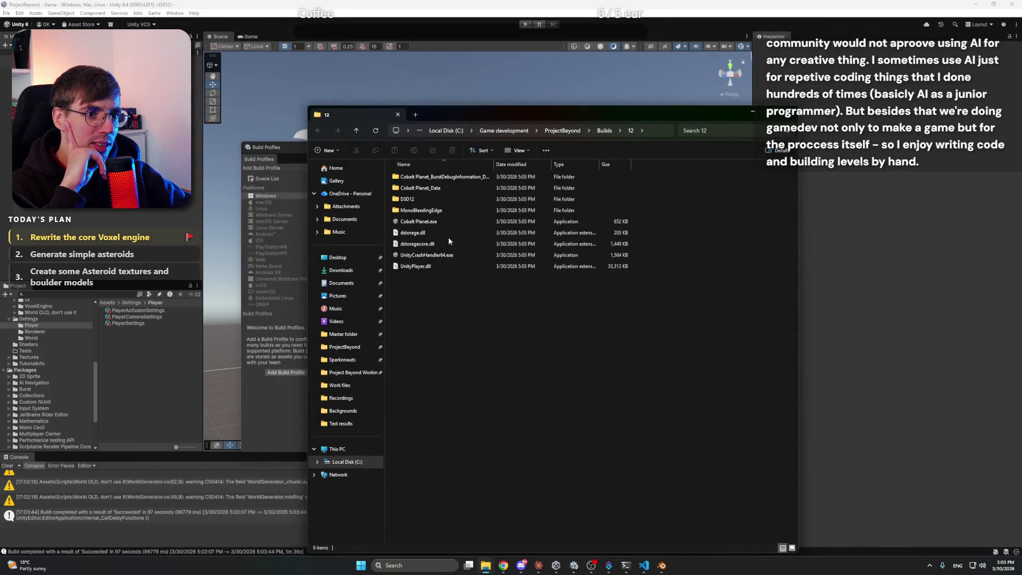
double_click(456, 223)
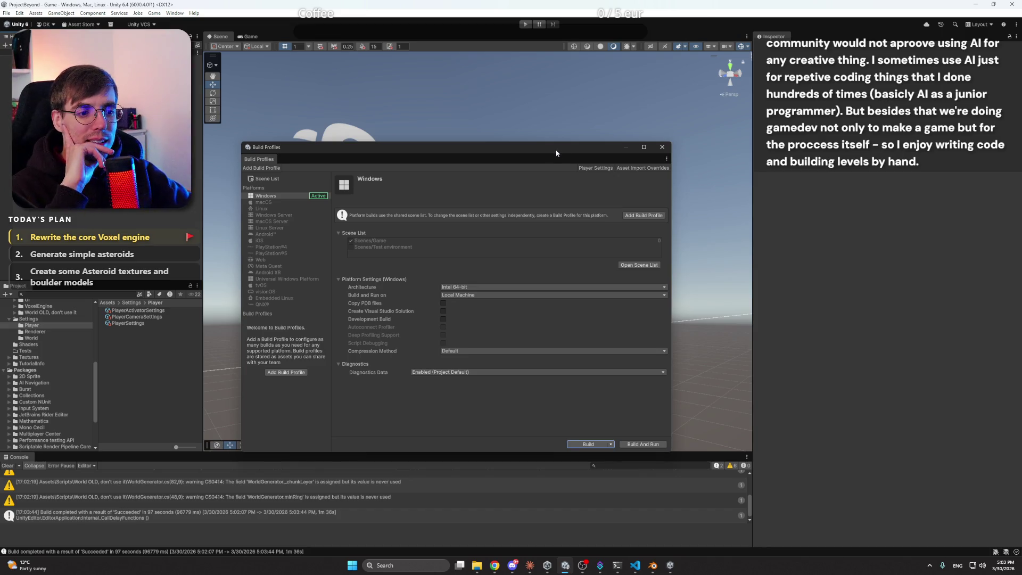
Bring the running Cobalt Planet game window to the front from the taskbar
left_click(670, 571)
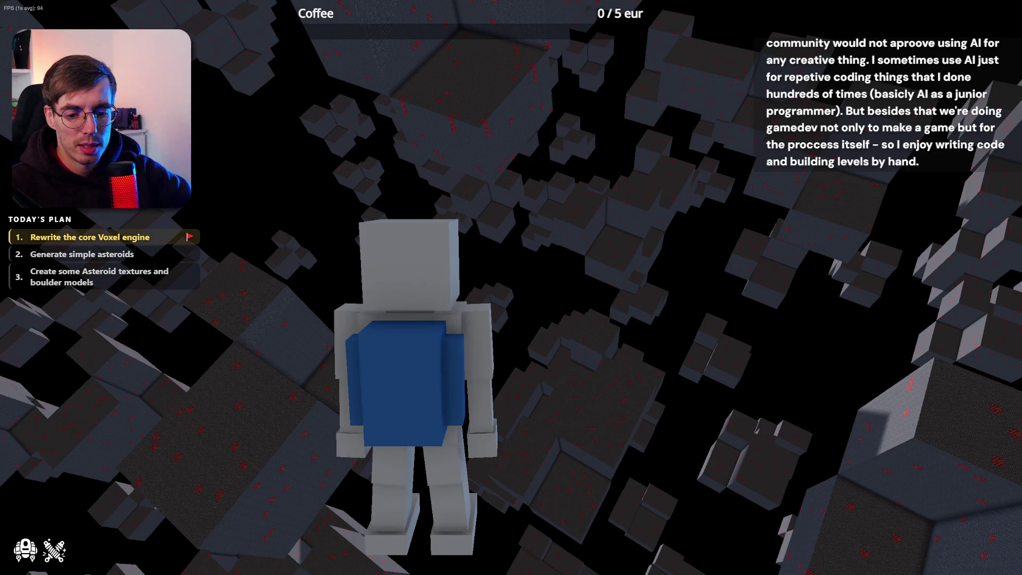
Quit the Cobalt Planet game with Alt+F4 after flying among the asteroids
key("alt+F4")
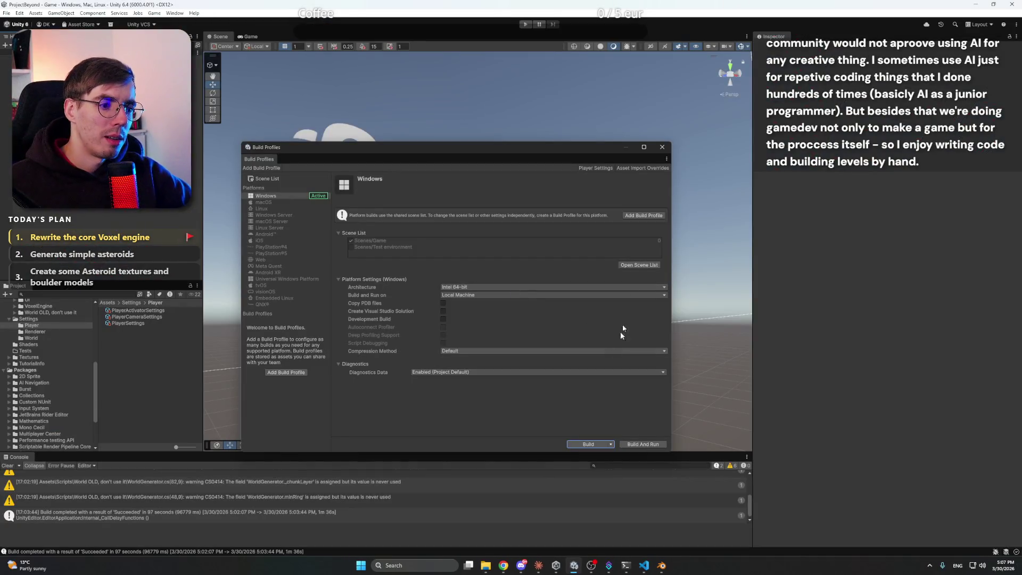
Close Build Profiles and cycle past VS Code and Discord to bring up Notion's World generation page
left_click(661, 148)
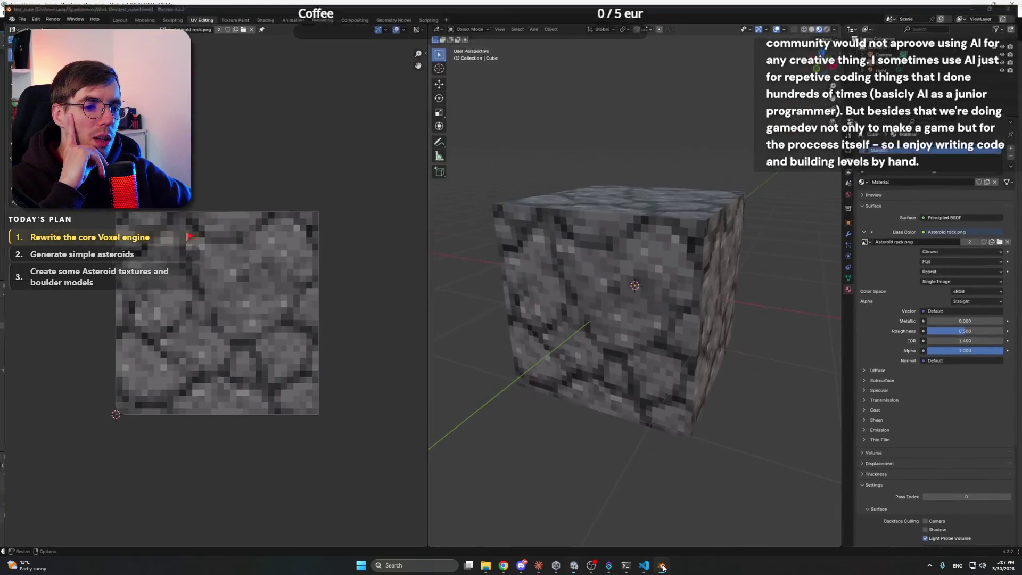
left_click(645, 565)
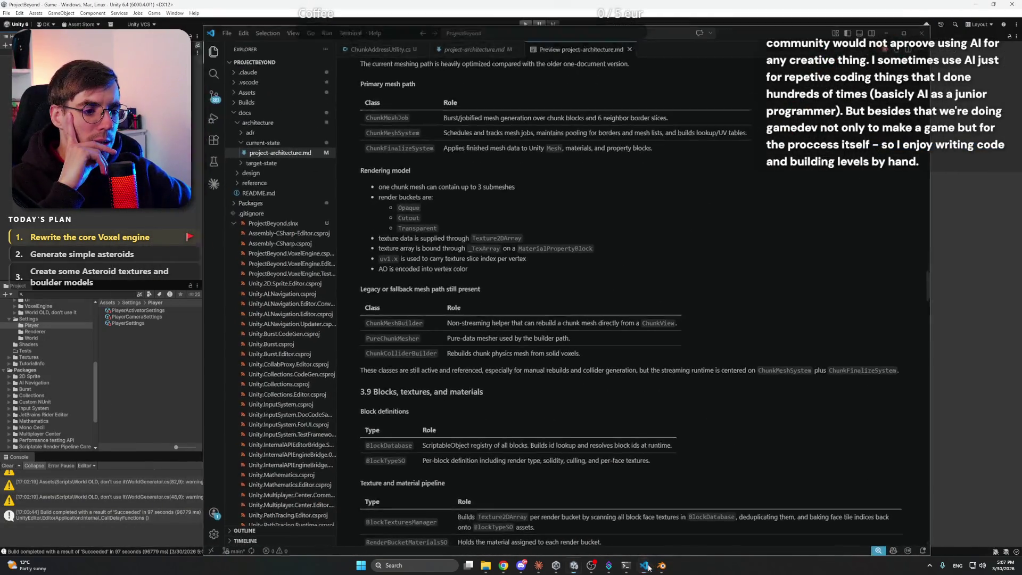
left_click(648, 566)
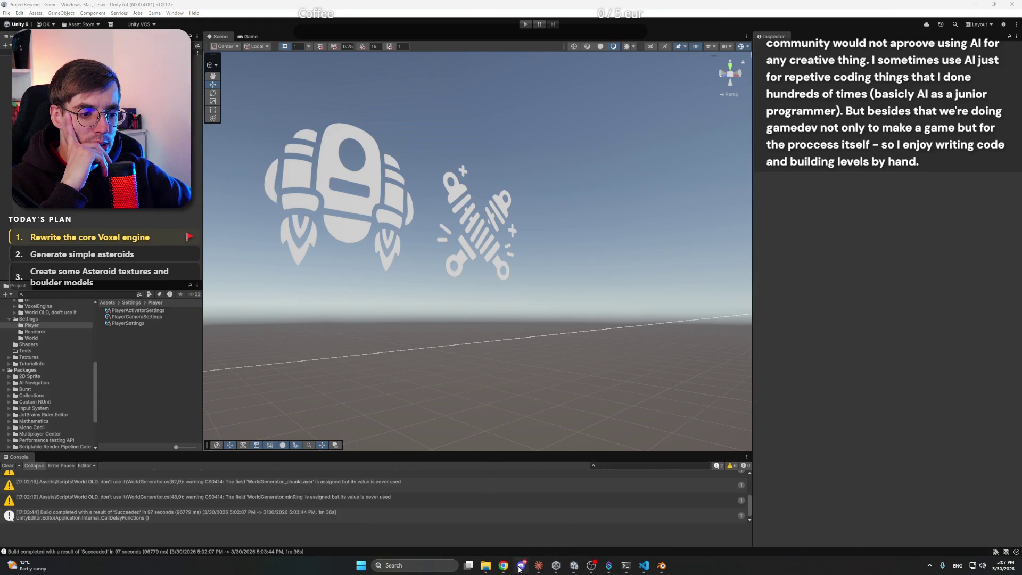
left_click(521, 567)
left_click(521, 567)
mouse_move(503, 566)
left_click(514, 512)
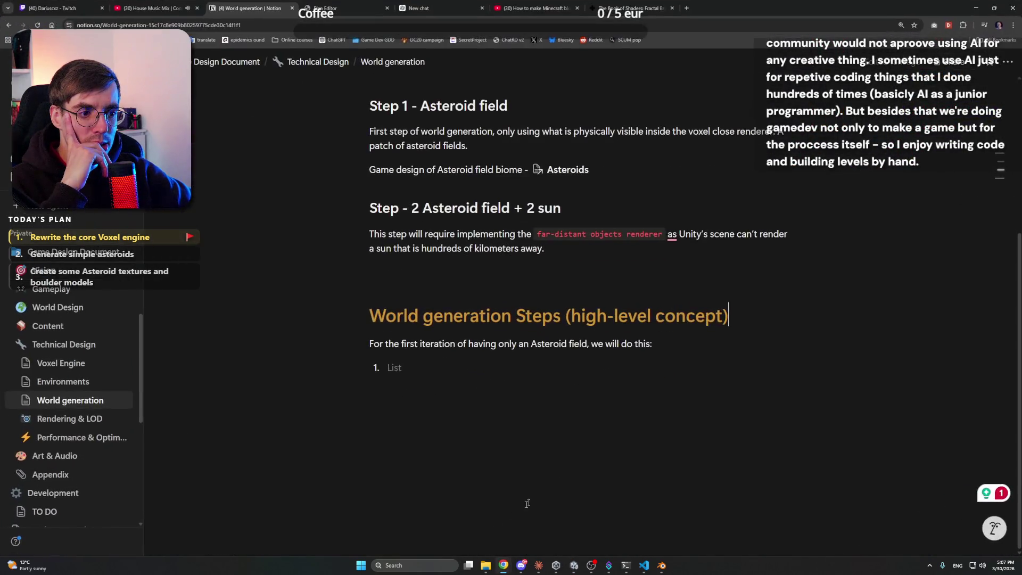
Open and scroll through Notion's TO DO checklist page, then switch to the Claude app
scroll(44, 381, "down", 3)
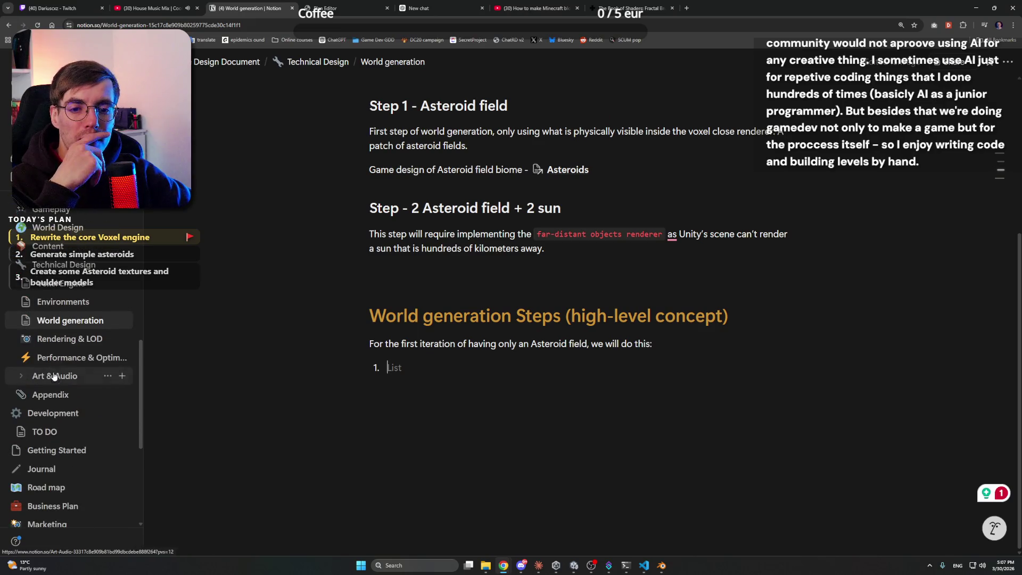
left_click(45, 431)
scroll(322, 358, "down", 4)
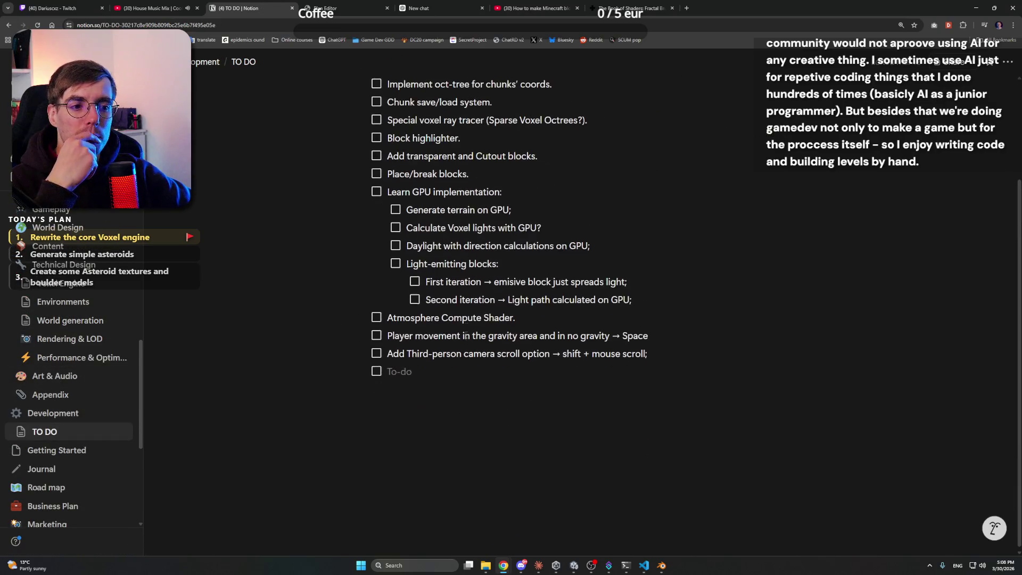
scroll(239, 365, "up", 4)
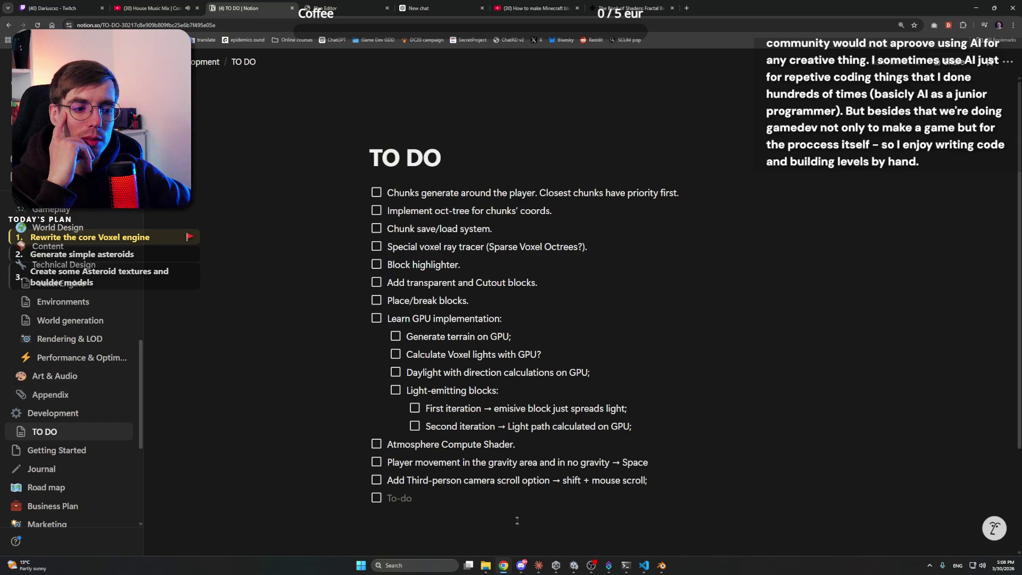
left_click(539, 566)
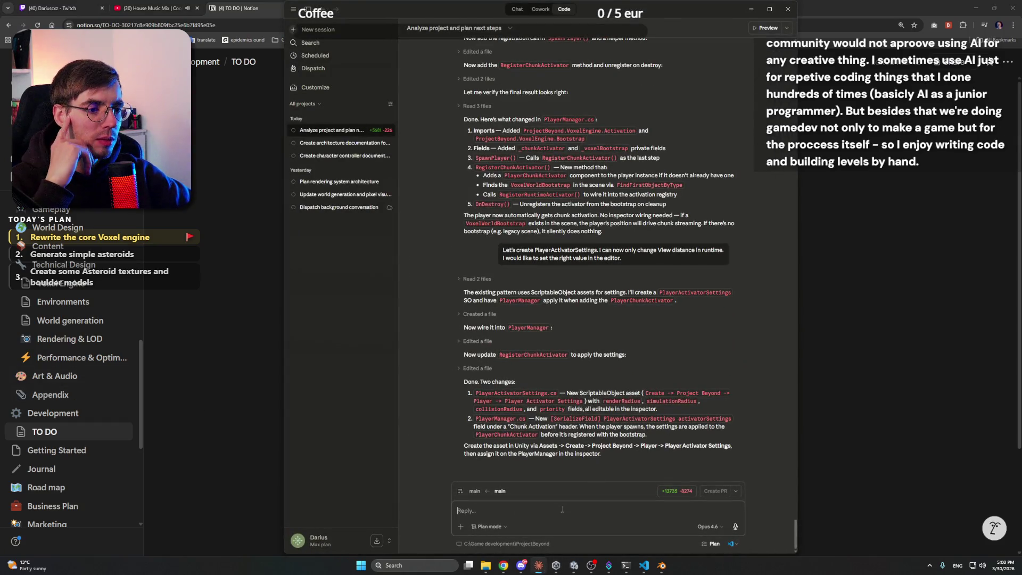
Review the suggested next-step bullets in the existing Claude session
scroll(621, 215, "up", 10)
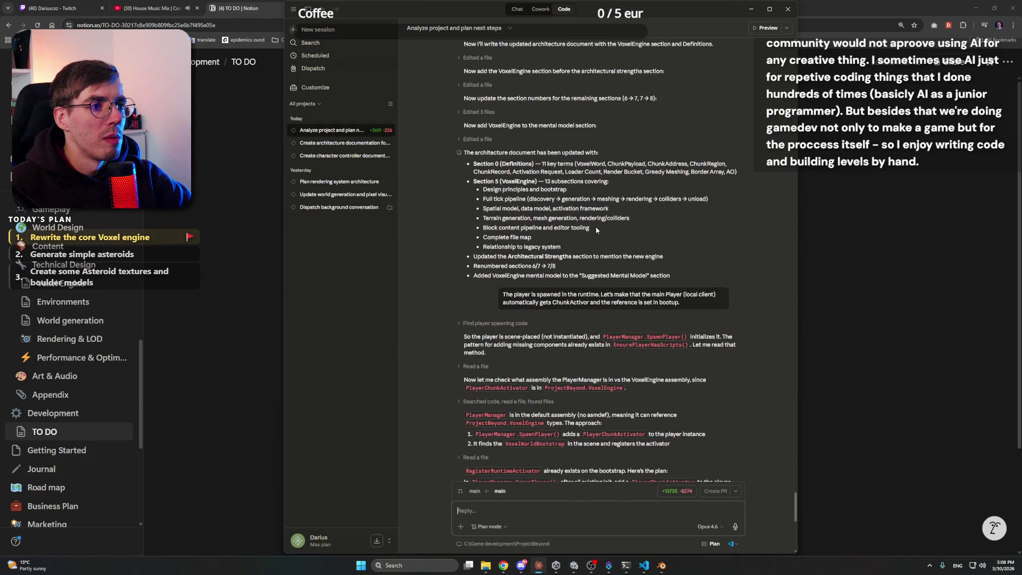
scroll(597, 230, "up", 7)
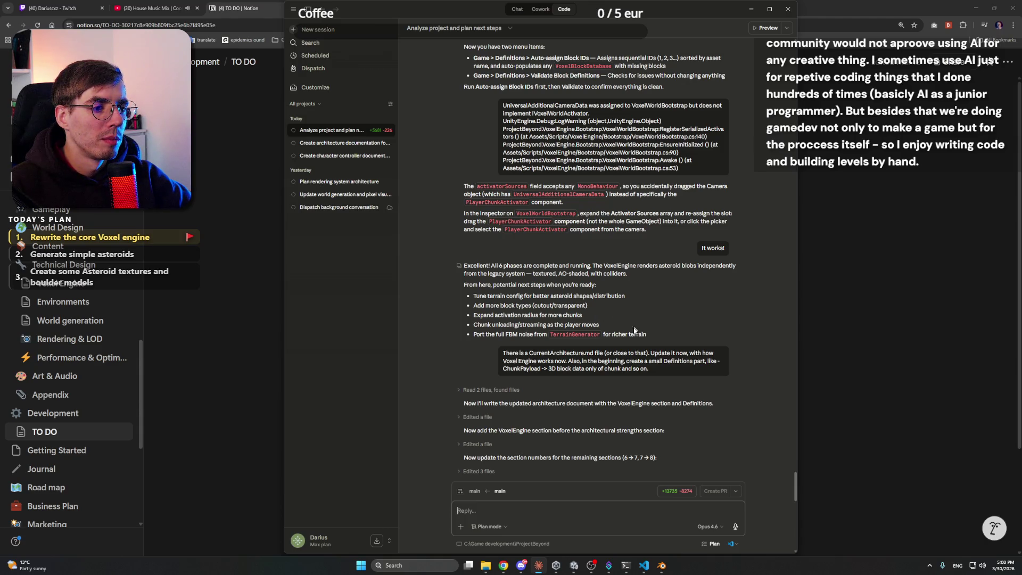
left_click_drag(648, 333, 485, 305)
left_click(627, 308)
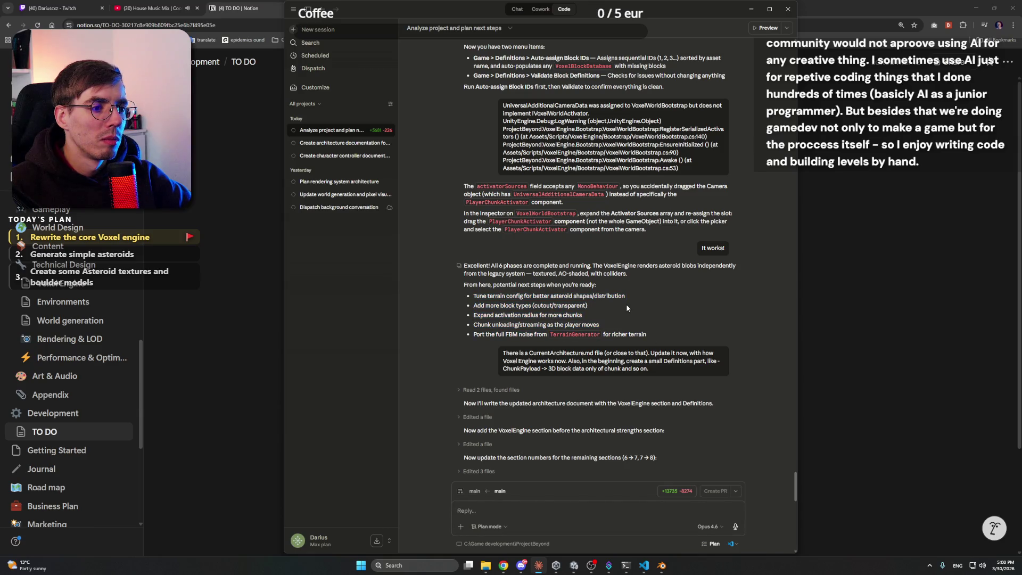
scroll(628, 307, "down", 10)
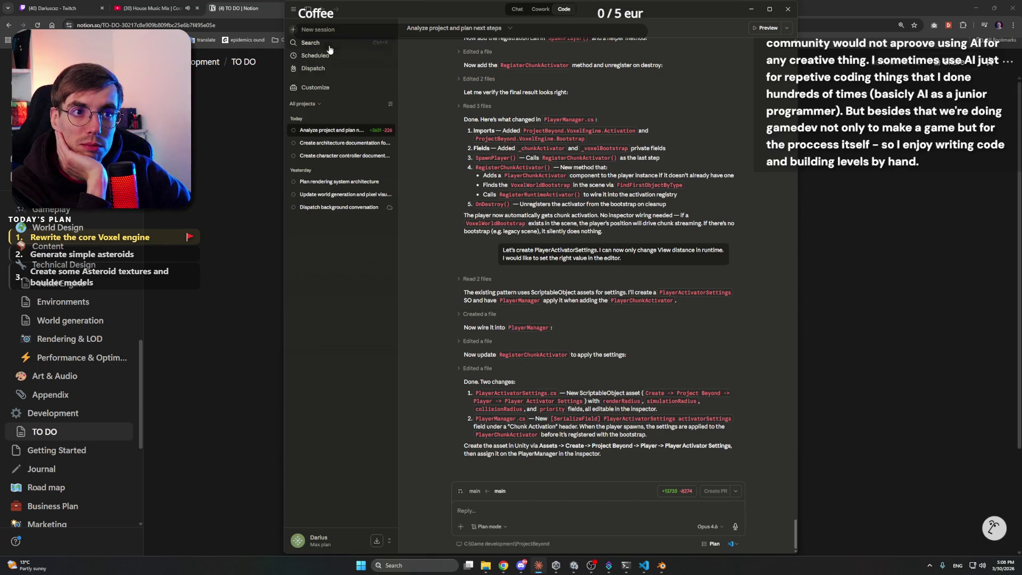
Start a new Claude session on Opus 4.6 (1M context), then return to Notion
left_click(318, 30)
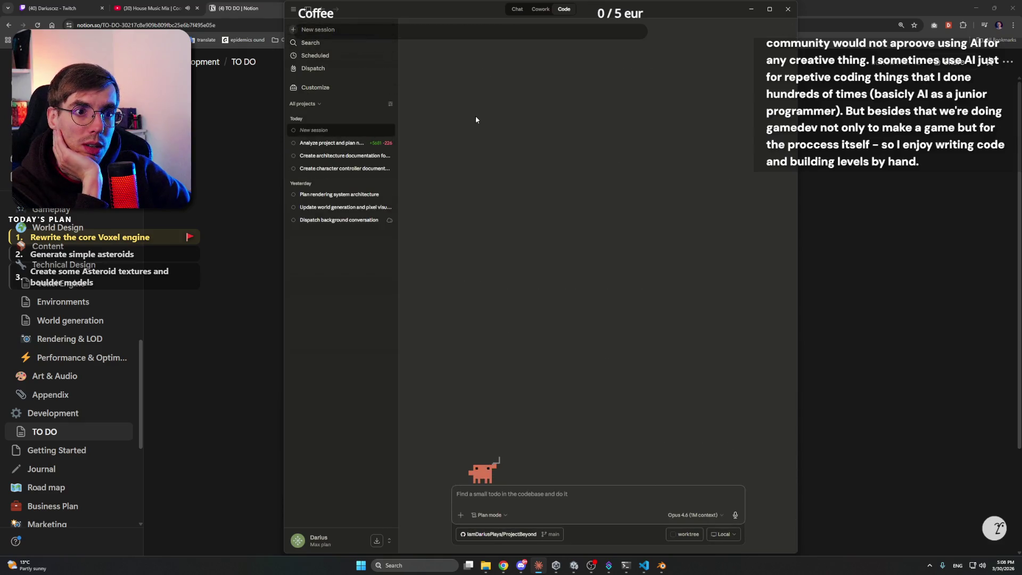
left_click(687, 516)
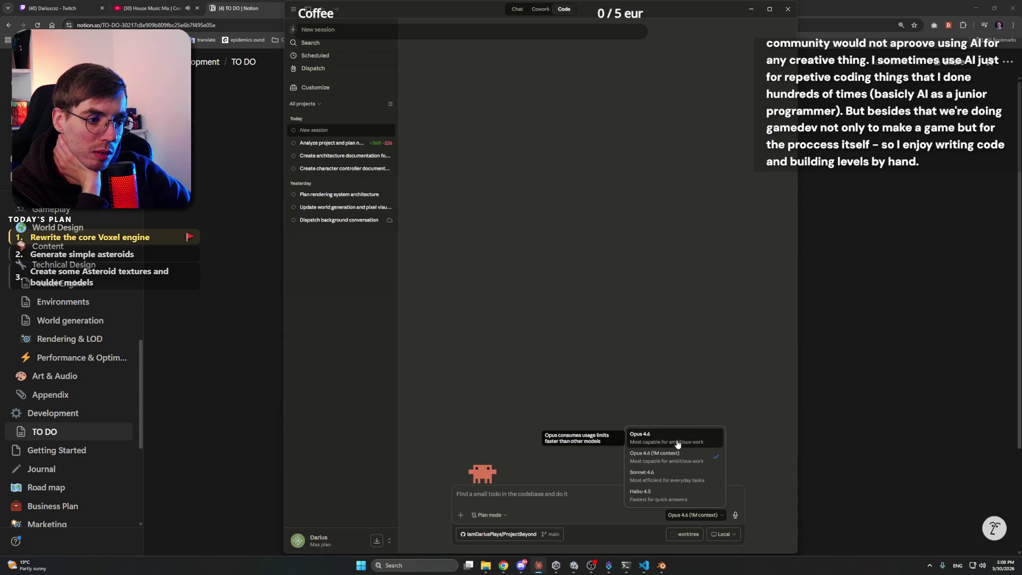
key("Escape")
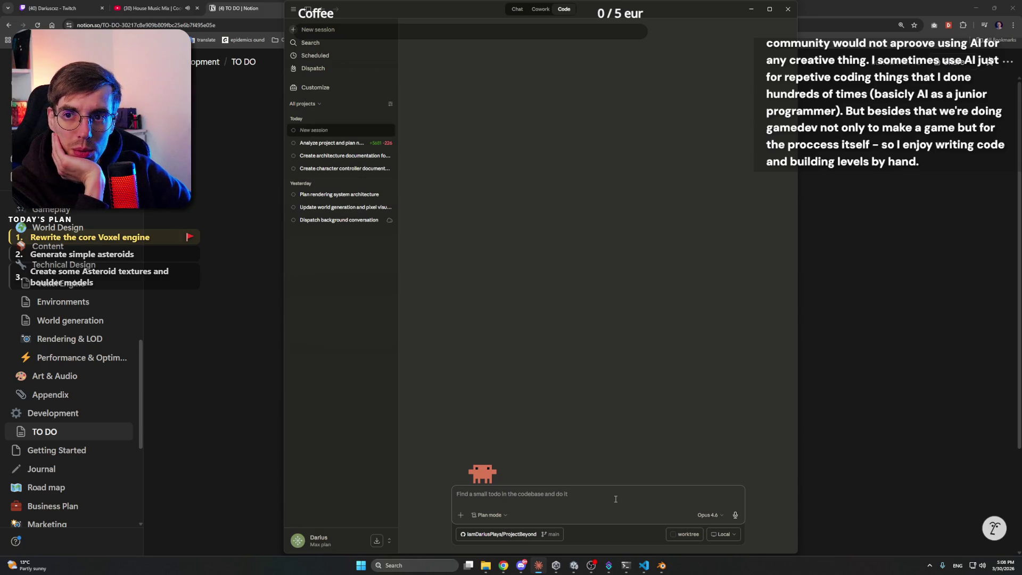
left_click(708, 515)
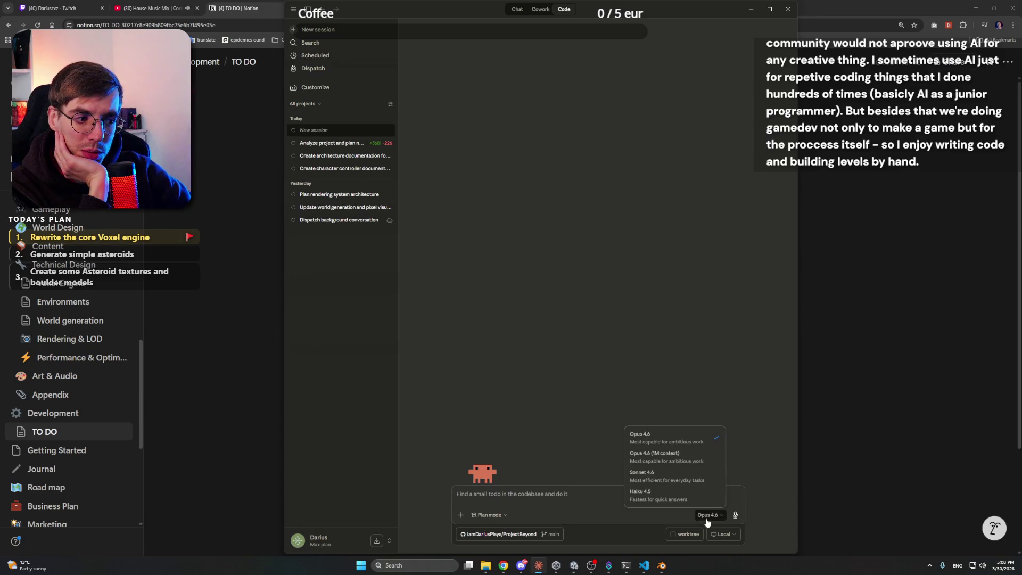
left_click(700, 466)
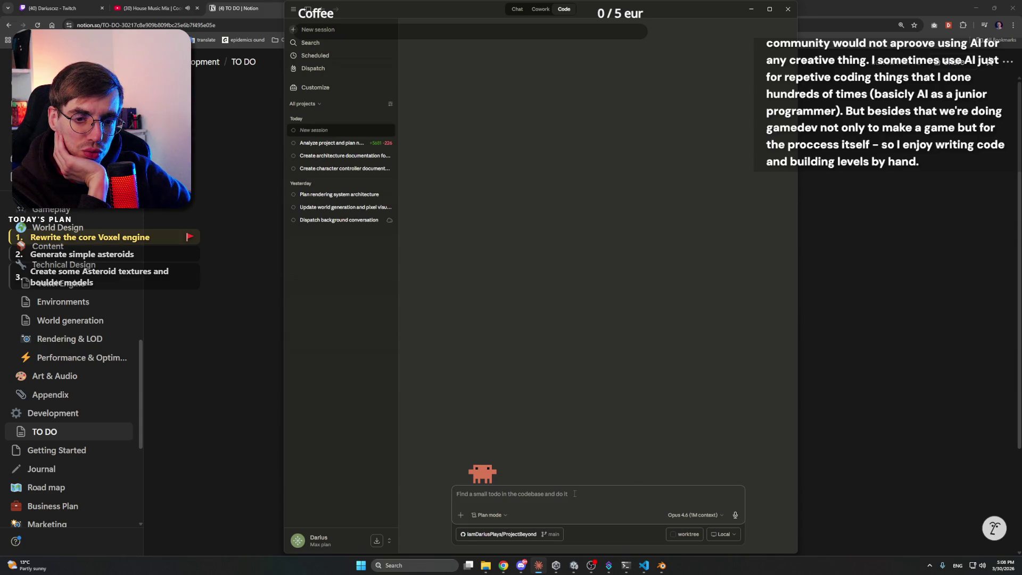
left_click(865, 3)
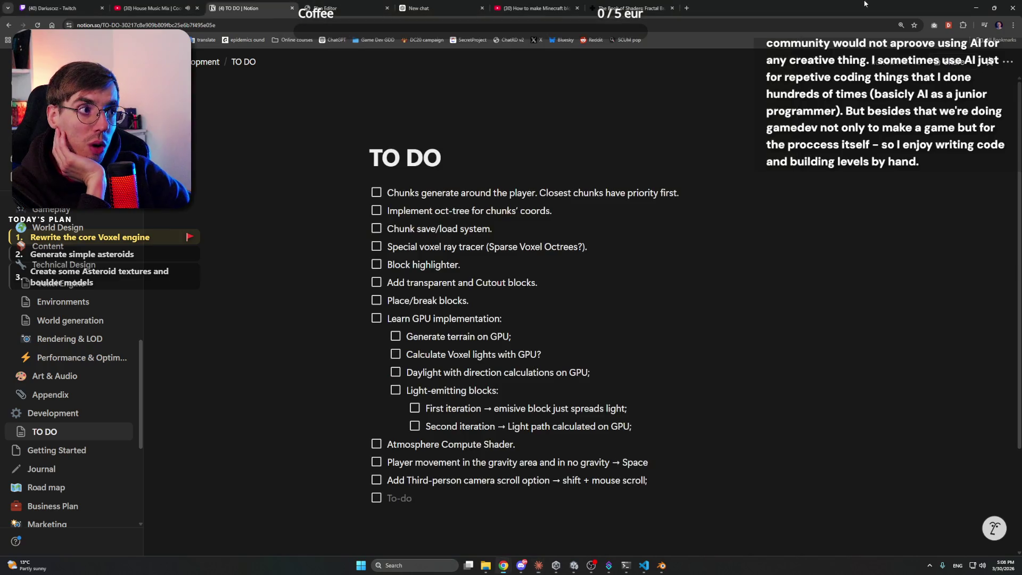
Go back to the World generation page and scroll through it
key("alt+Left")
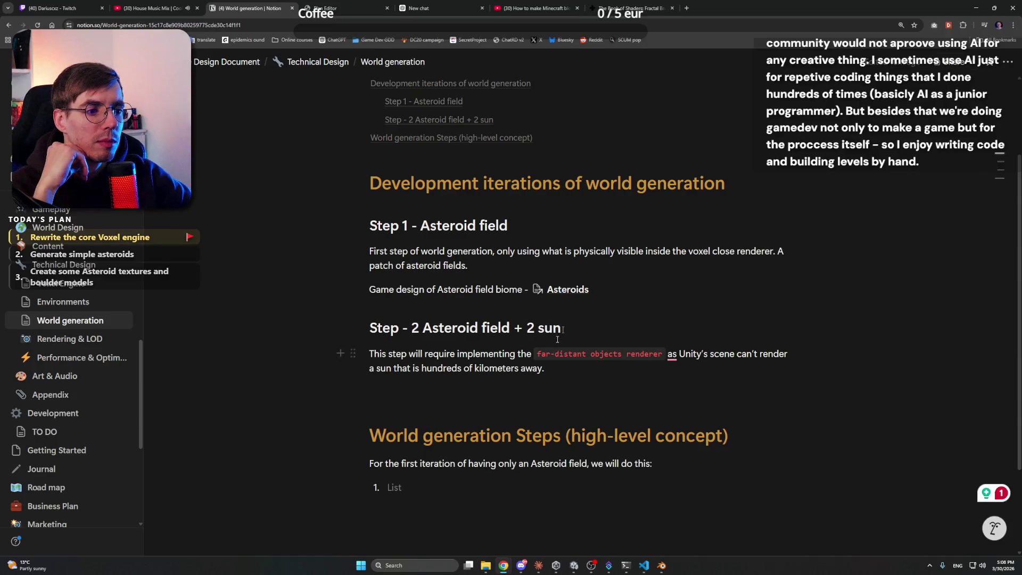
scroll(558, 464, "down", 3)
scroll(533, 399, "up", 3)
scroll(501, 335, "down", 2)
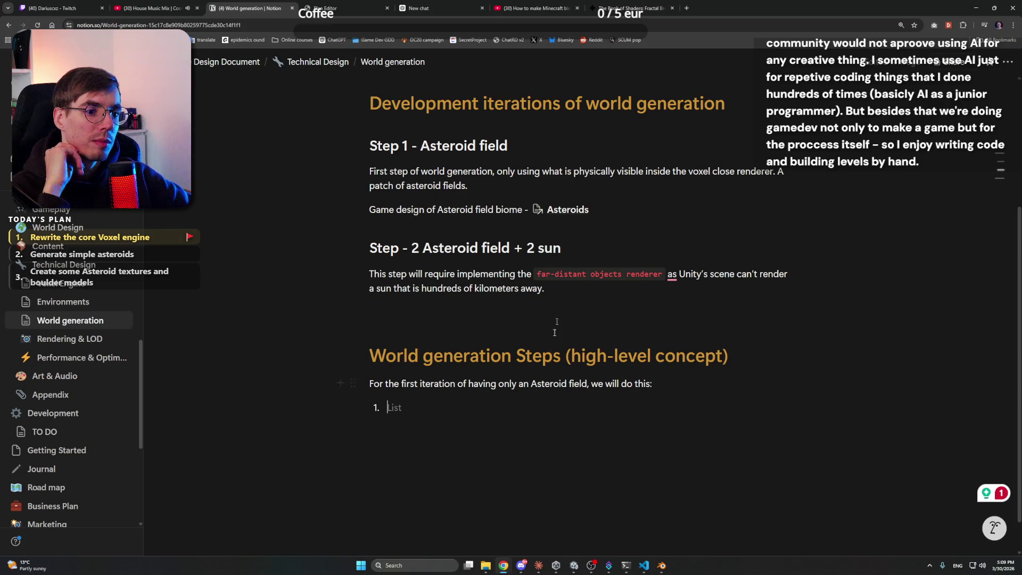
Open the linked Asteroids page and browse the Types of Asteroids and cluster sections
left_click(565, 212)
scroll(559, 316, "down", 10)
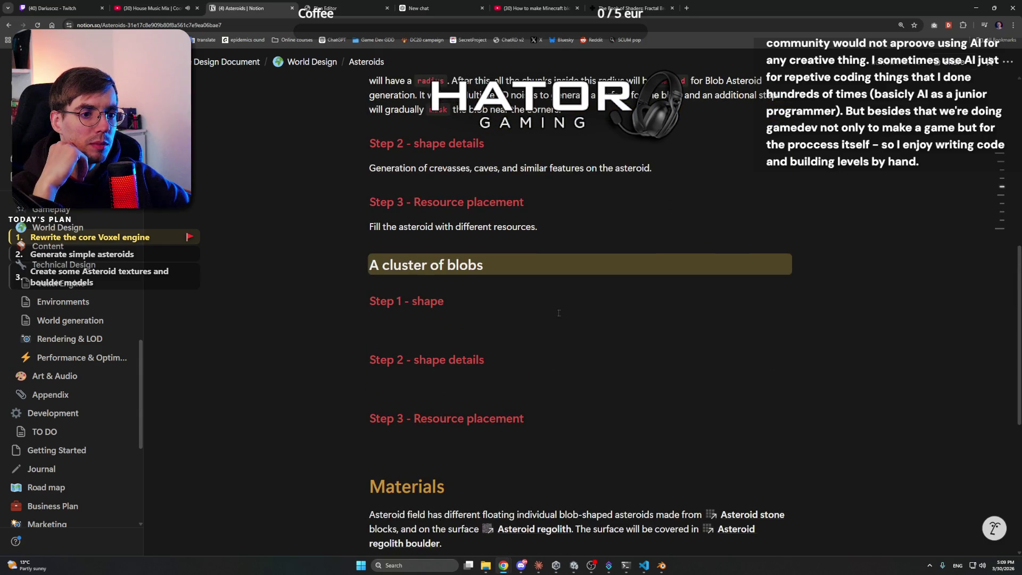
left_click(511, 322)
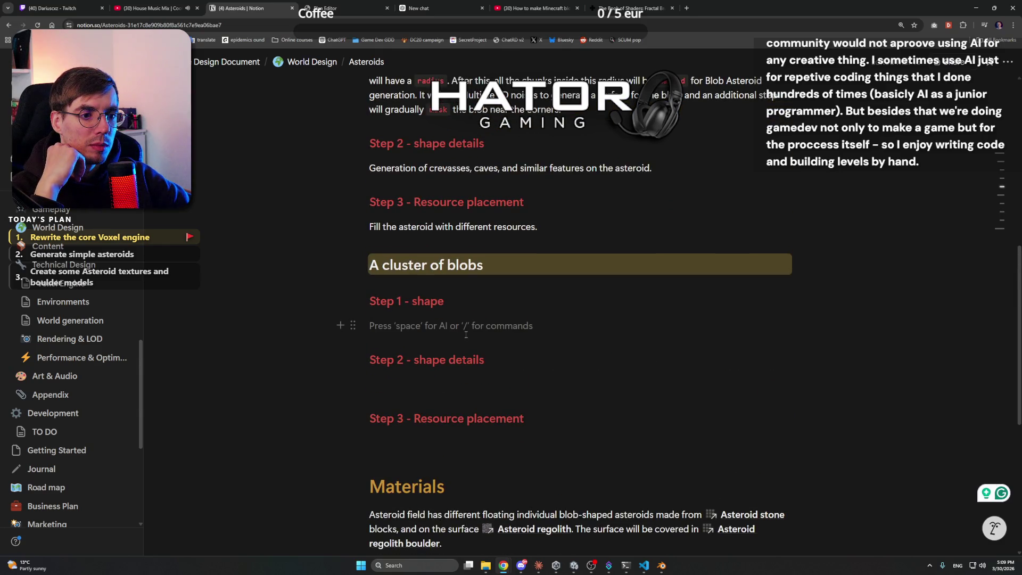
scroll(485, 317, "down", 4)
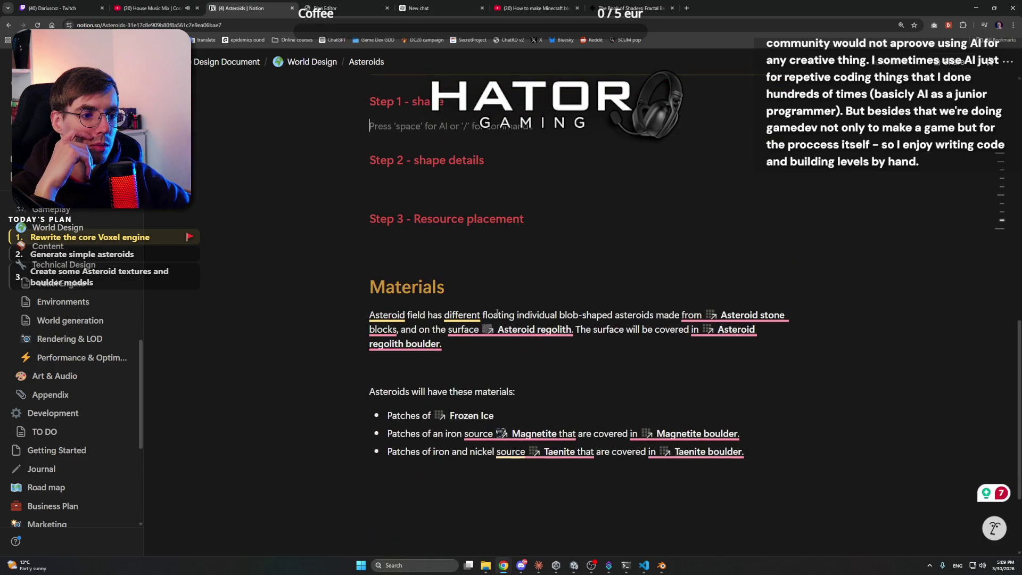
left_click(602, 281)
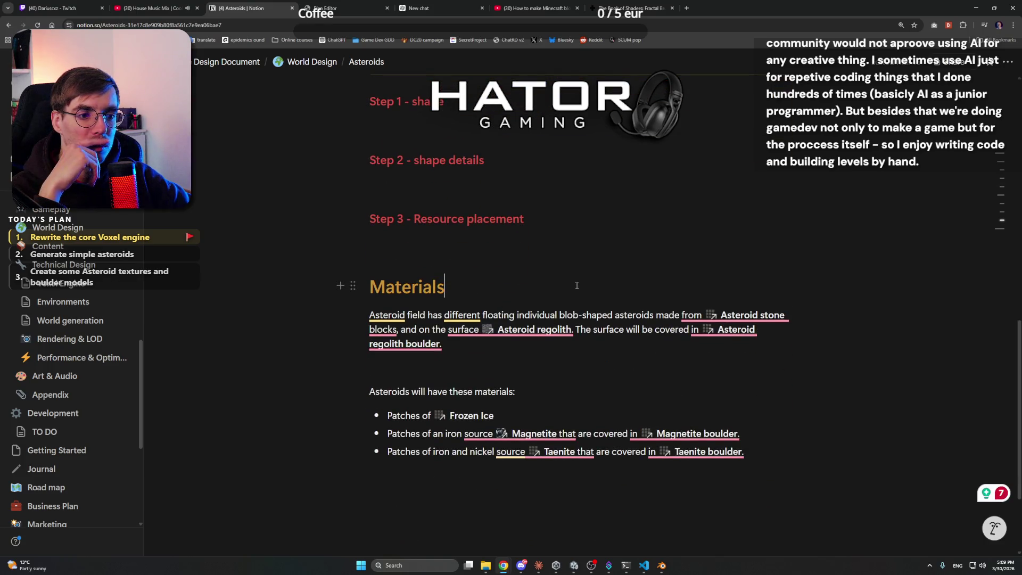
scroll(577, 286, "up", 7)
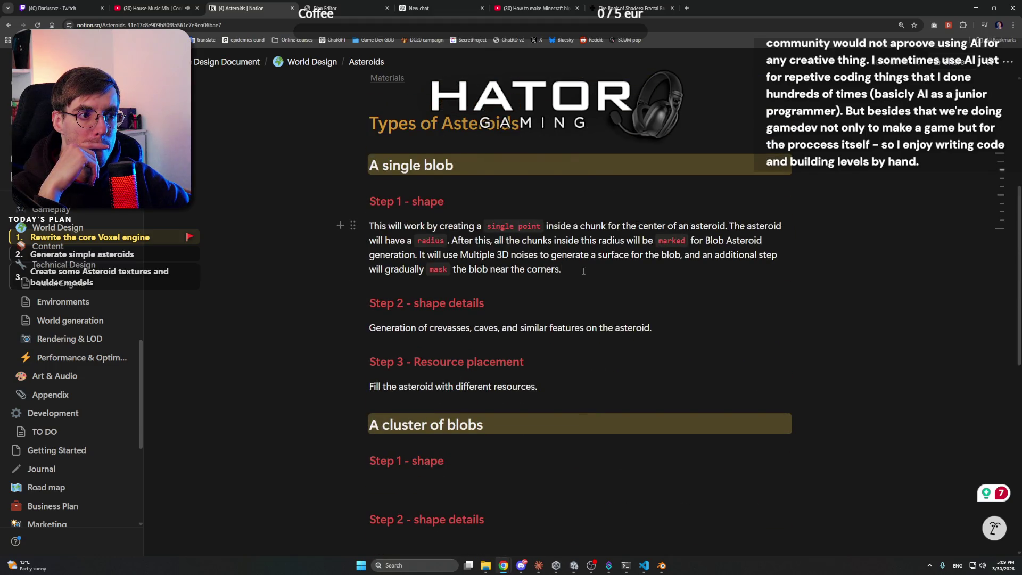
scroll(585, 273, "down", 5)
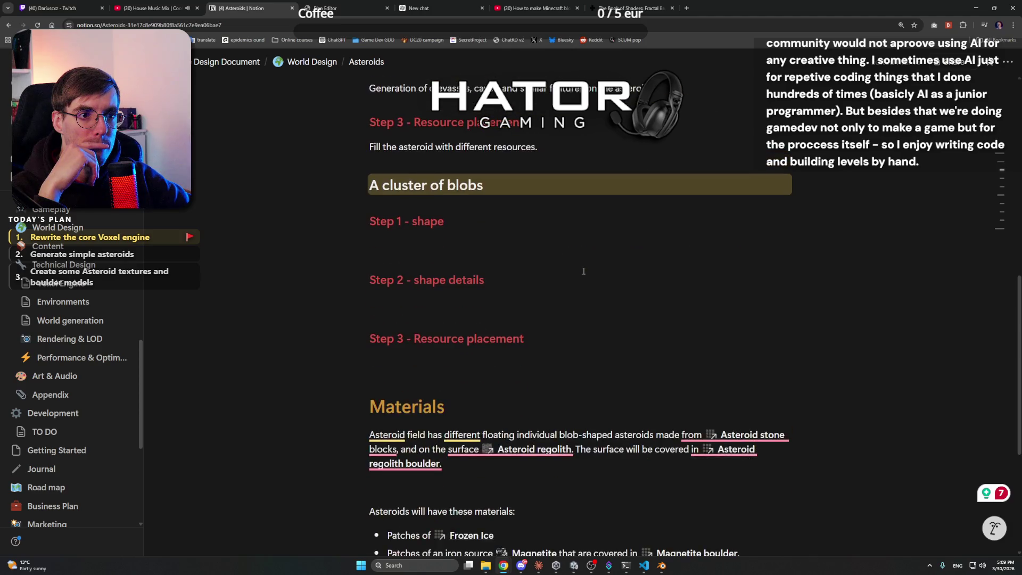
scroll(584, 273, "up", 5)
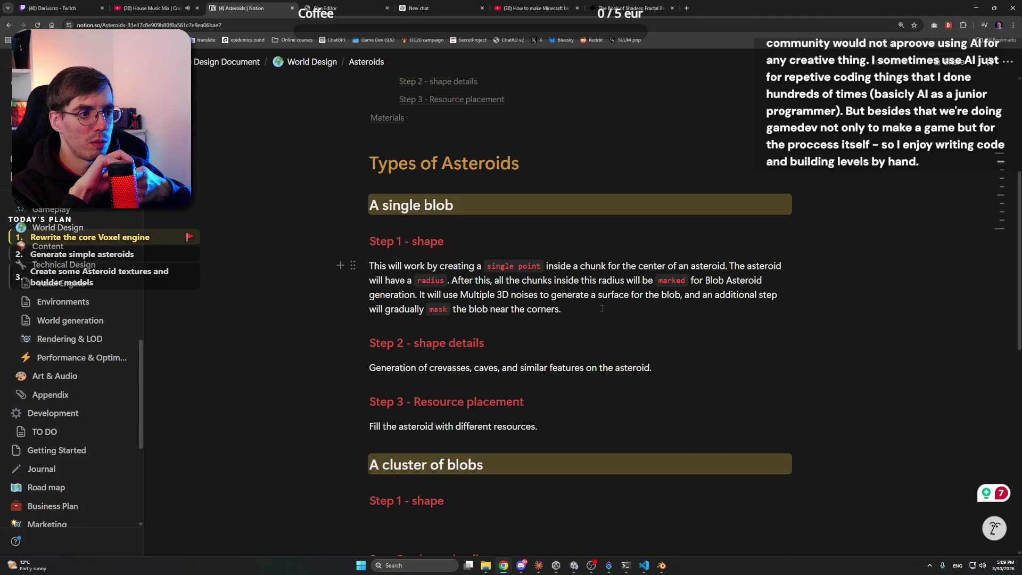
Replace the word 'marked' with 'Flagged' in the single-blob shape paragraph
double_click(672, 280)
key("Left")
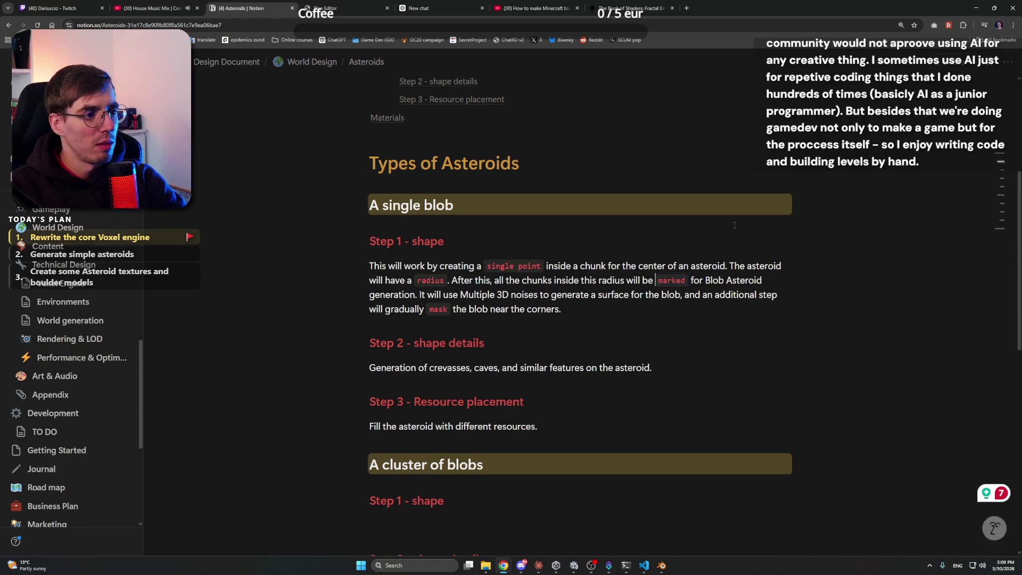
key("ctrl+shift+Right")
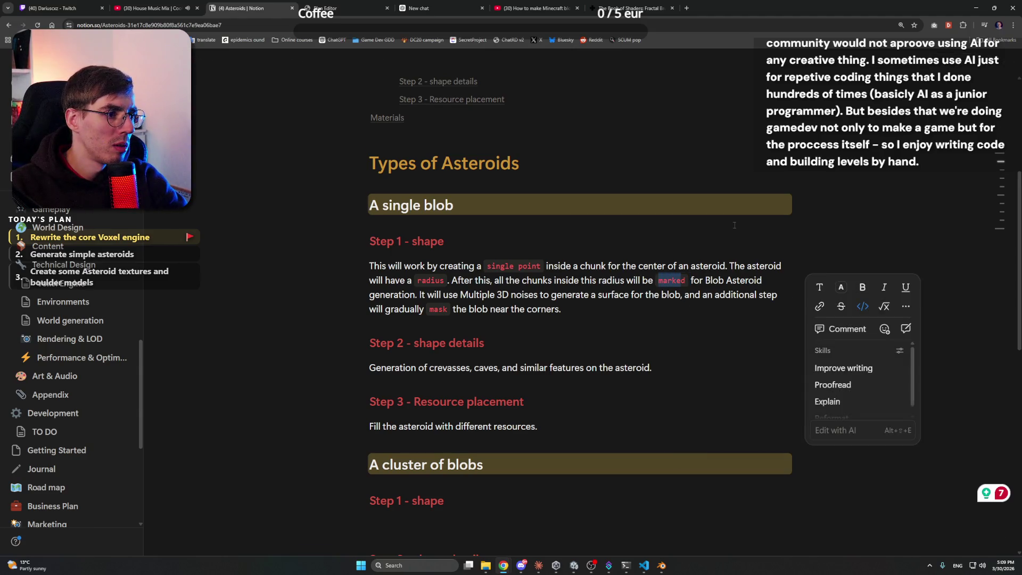
type("Flagged")
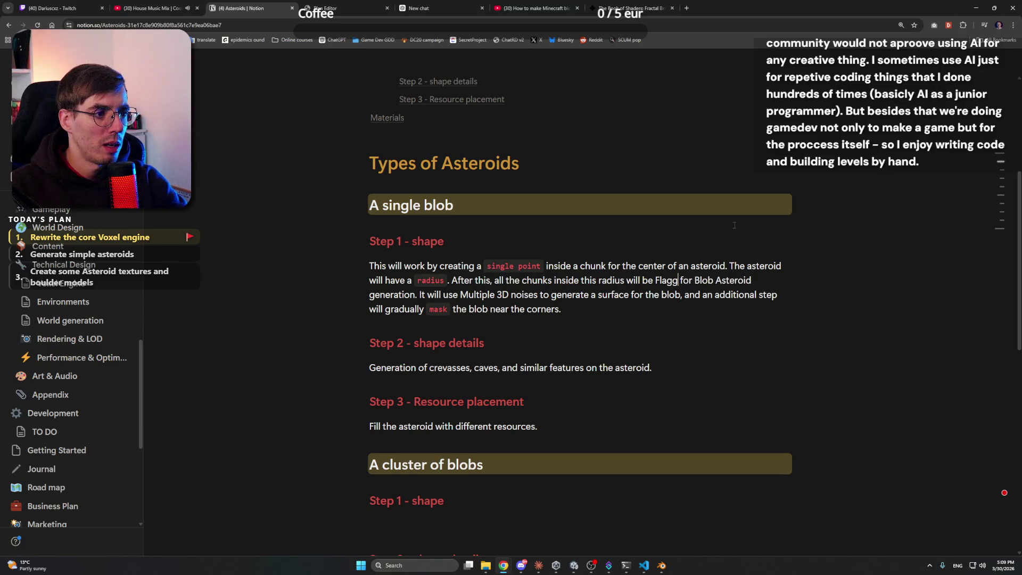
Close the Asteroids tab and open the Game Design Document page from the Game Dev GDD bookmark
key("ctrl+w")
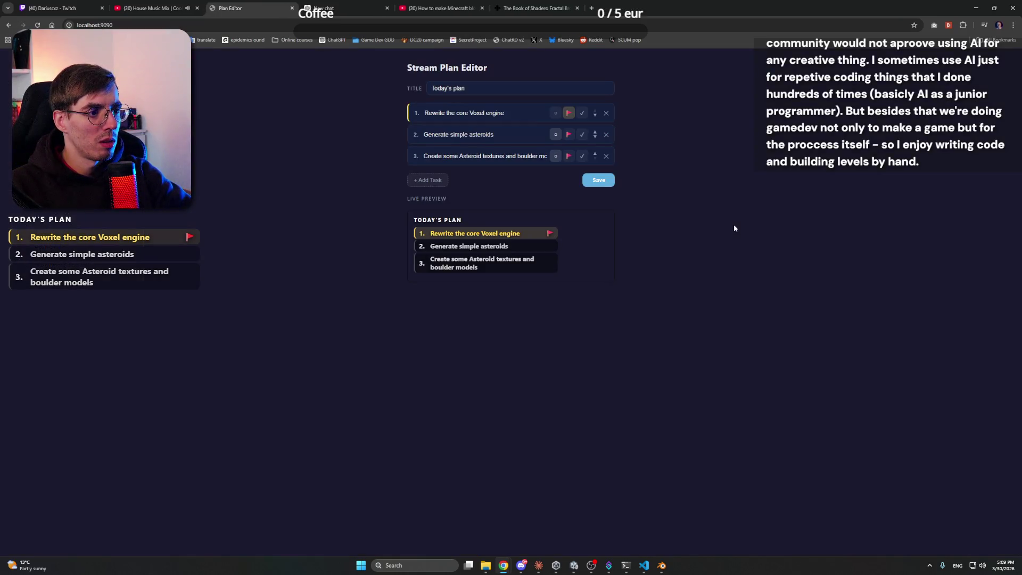
left_click(309, 8)
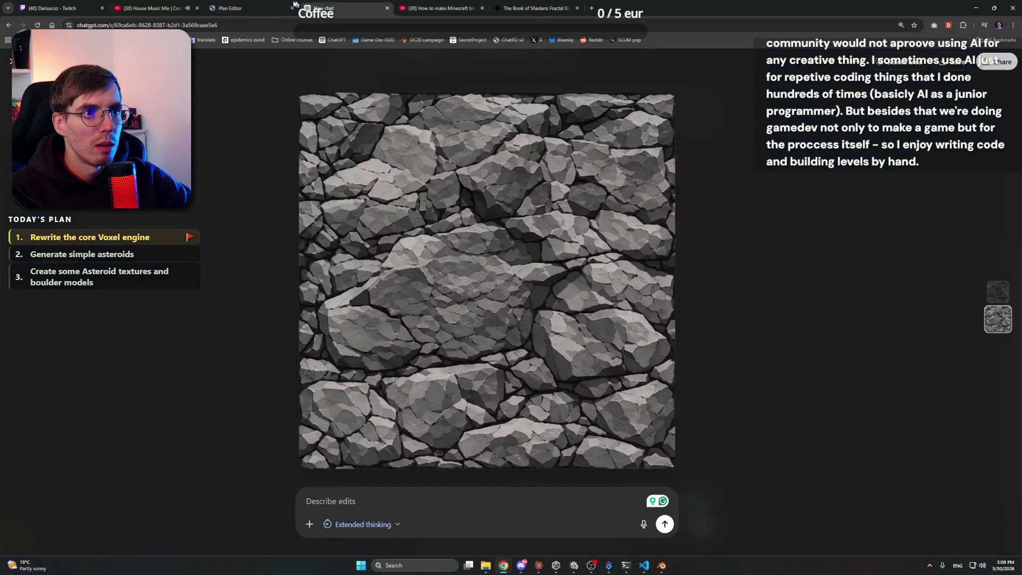
left_click(266, 8)
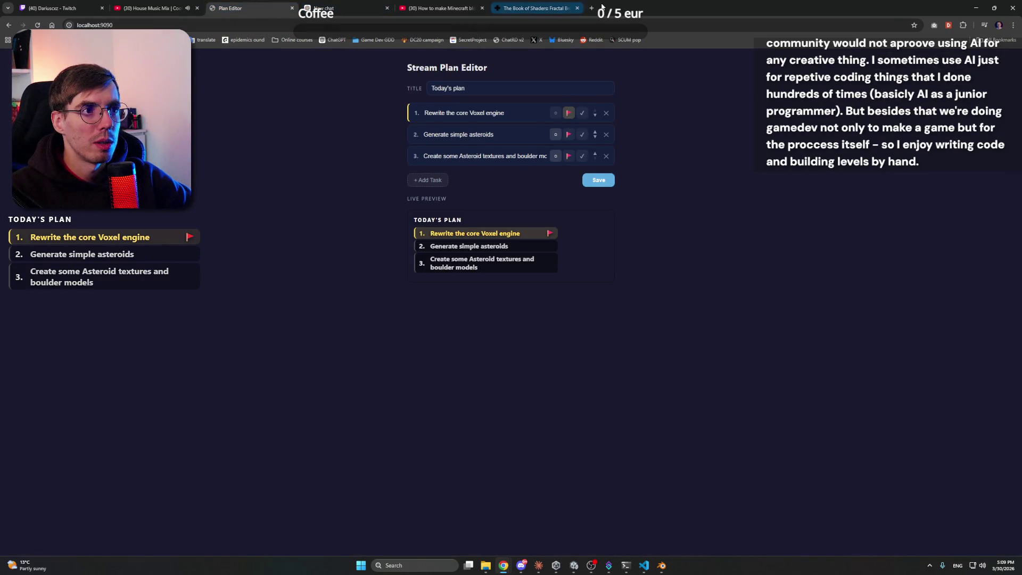
key("ctrl+t")
left_click(365, 42)
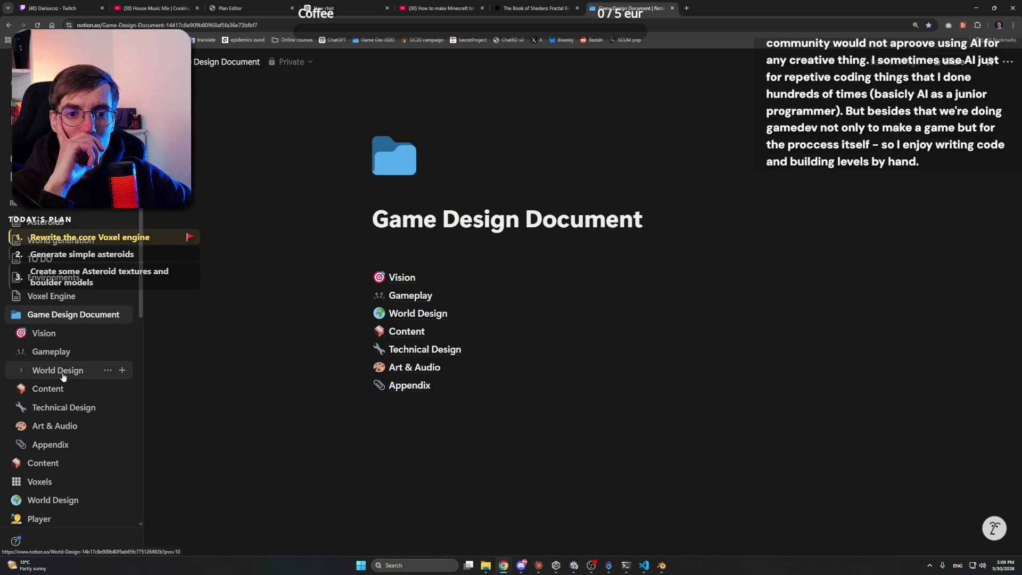
On the World Design > Asteroids page, format 'Flagged' as inline code and lowercase its f
left_click(63, 376)
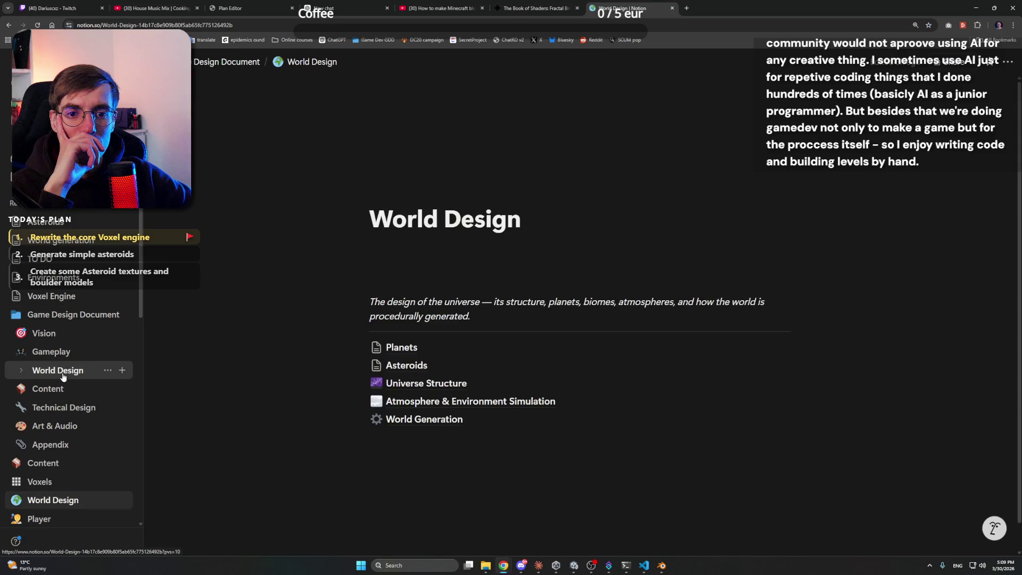
left_click(406, 365)
scroll(547, 353, "down", 5)
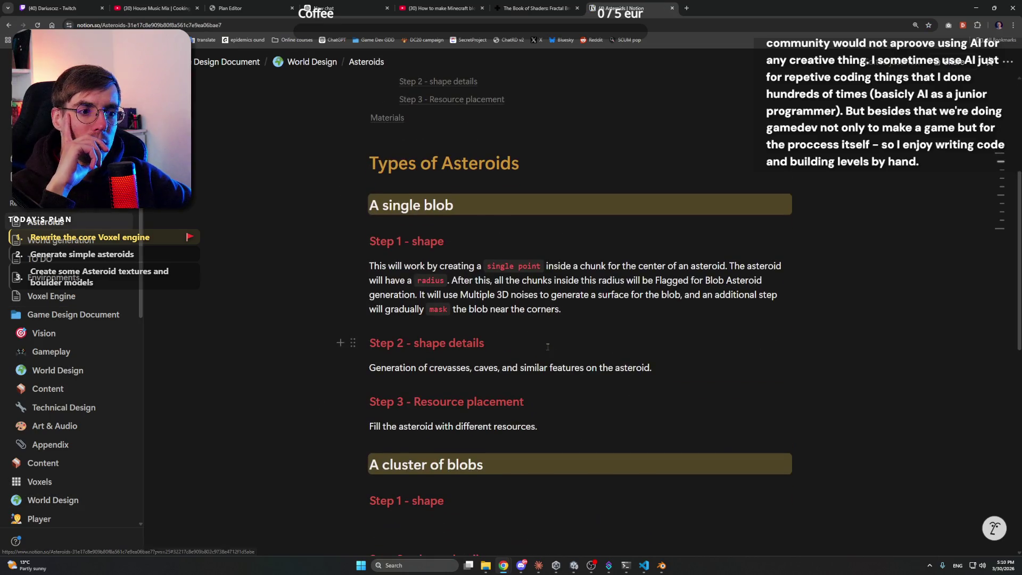
double_click(672, 280)
key("ctrl+e")
left_click(709, 295)
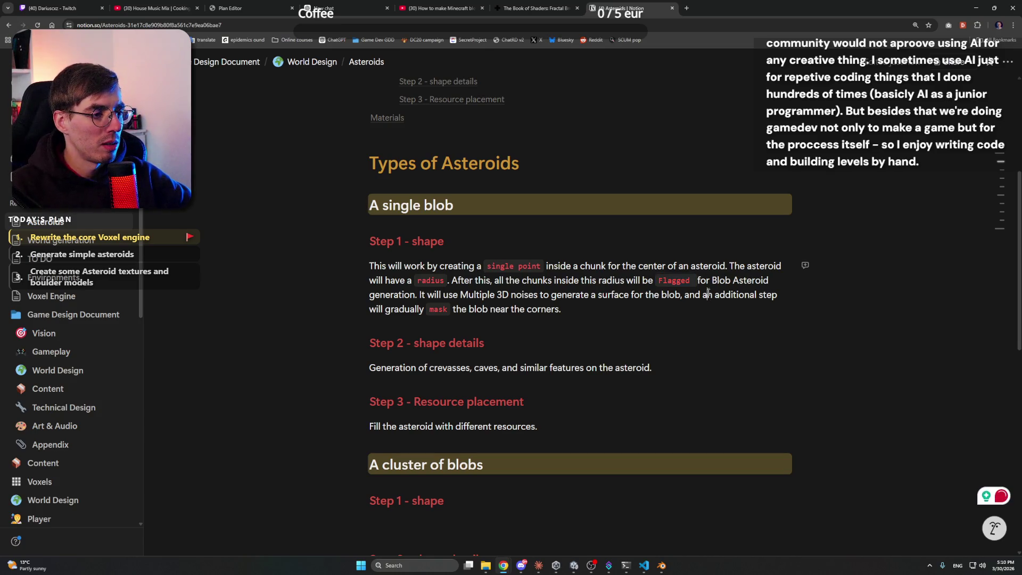
key("Delete")
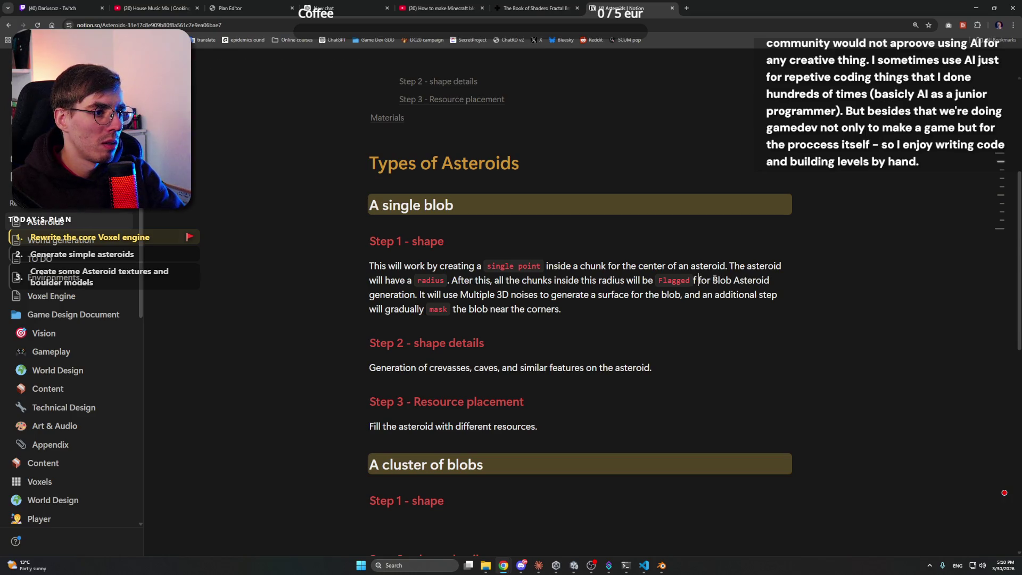
type("f")
key("BackSpace")
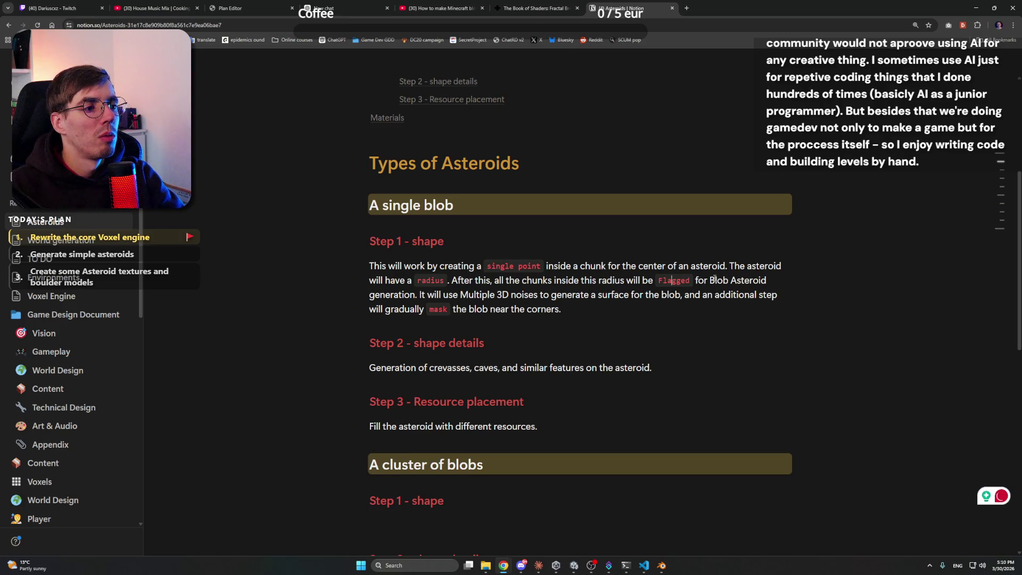
key("BackSpace")
type("f")
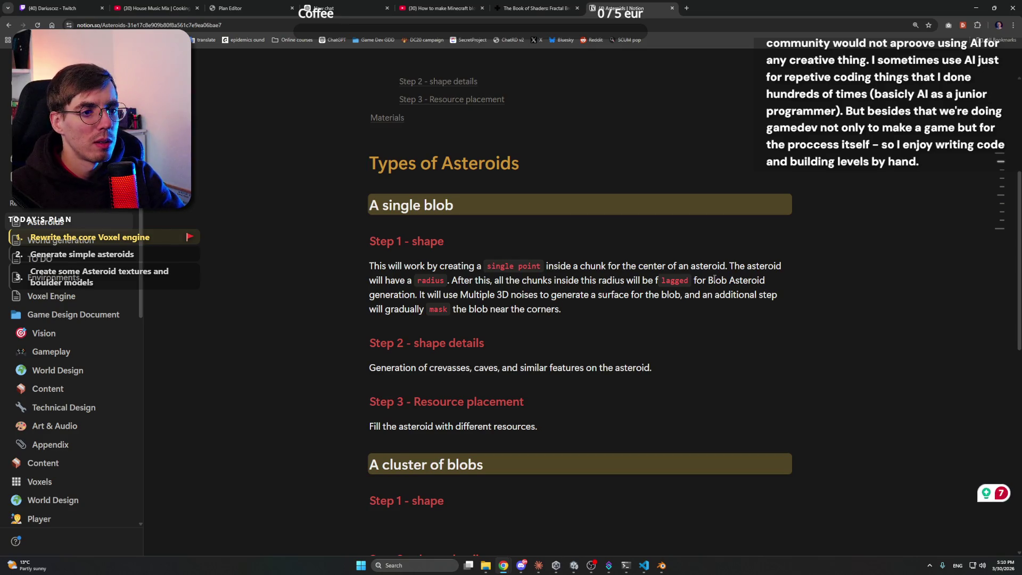
Copy the single-blob Step 1 shape paragraph under the cluster of blobs' Step 1 - shape heading
scroll(624, 252, "down", 3)
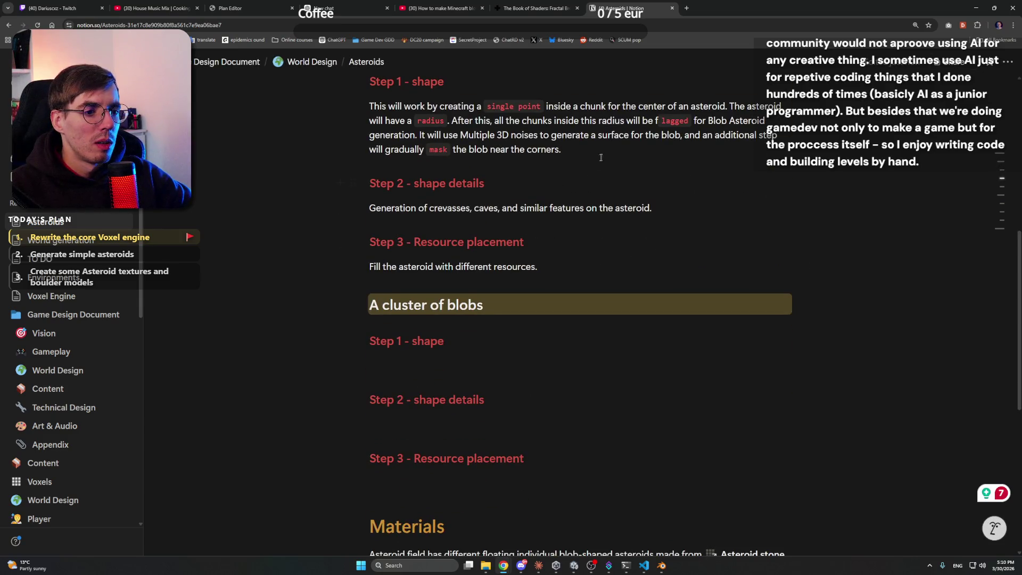
scroll(600, 162, "up", 1)
triple_click(440, 179)
key("ctrl+c")
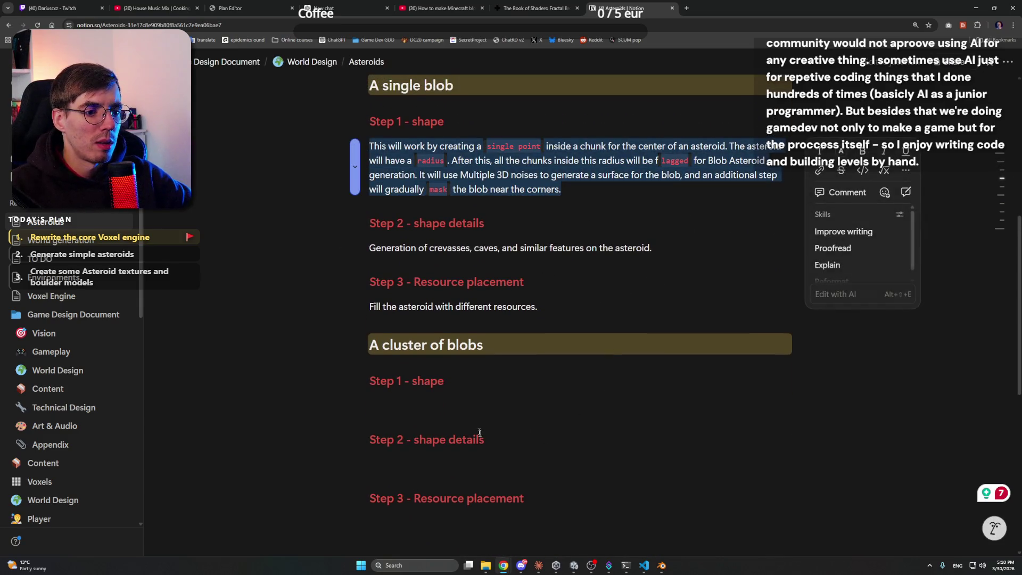
left_click(466, 402)
key("ctrl+v")
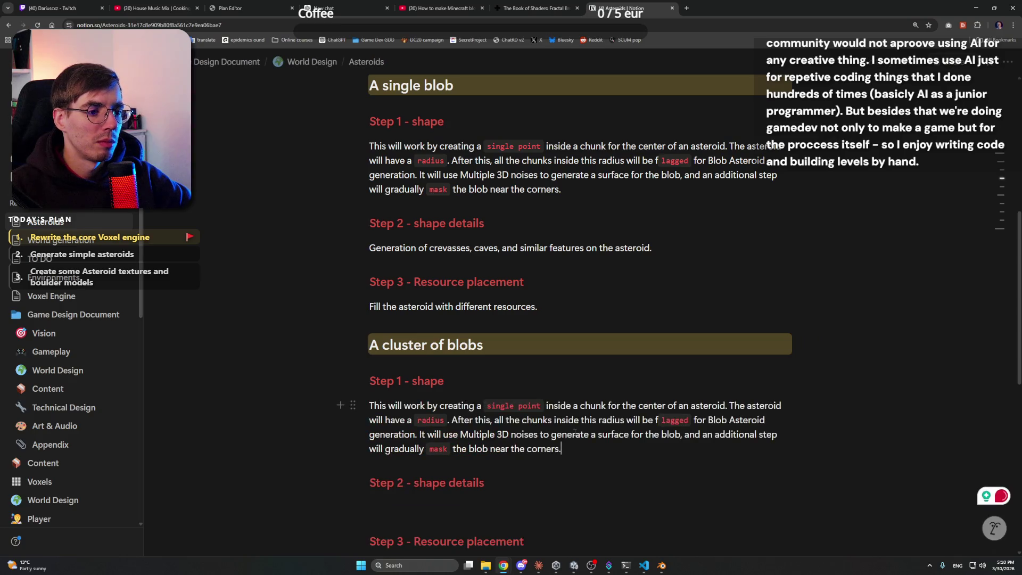
left_click(146, 5)
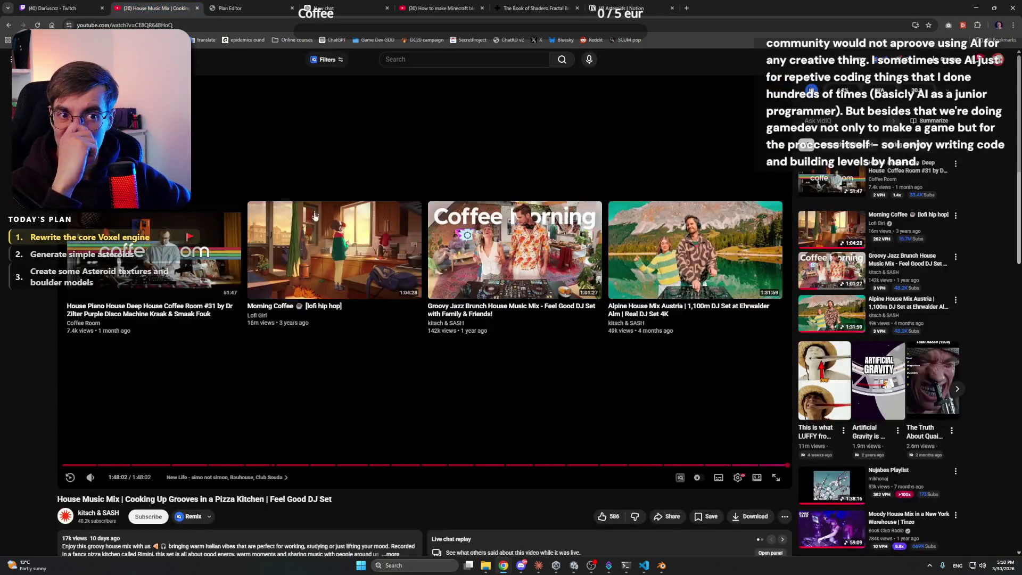
Start playing the next house music video in the browser
left_click(229, 212)
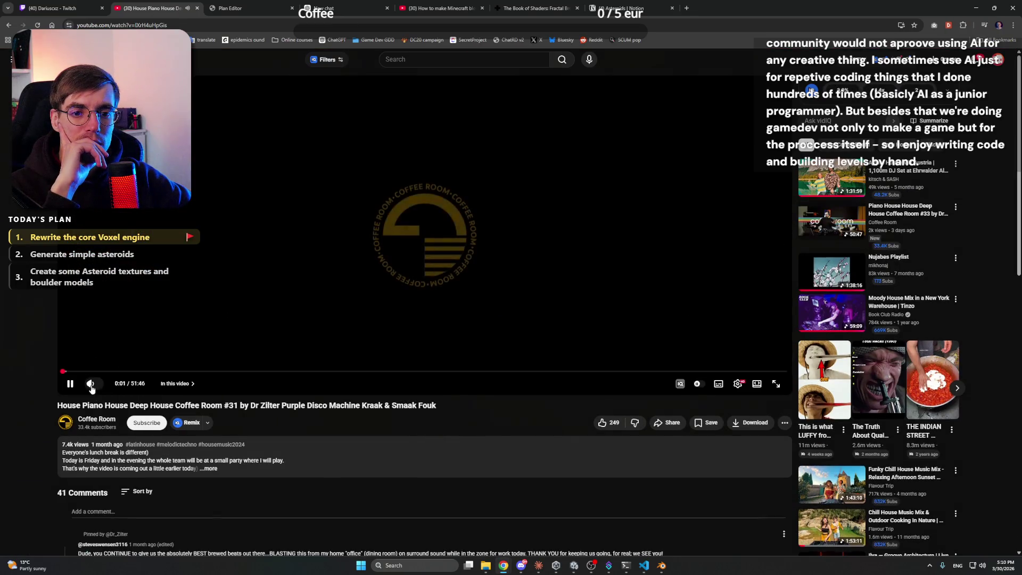
left_click(442, 8)
left_click(535, 8)
In Notion, merge the stray 'f' into the 'lagged' code so 'flagged' is one inline-code word
left_click(600, 6)
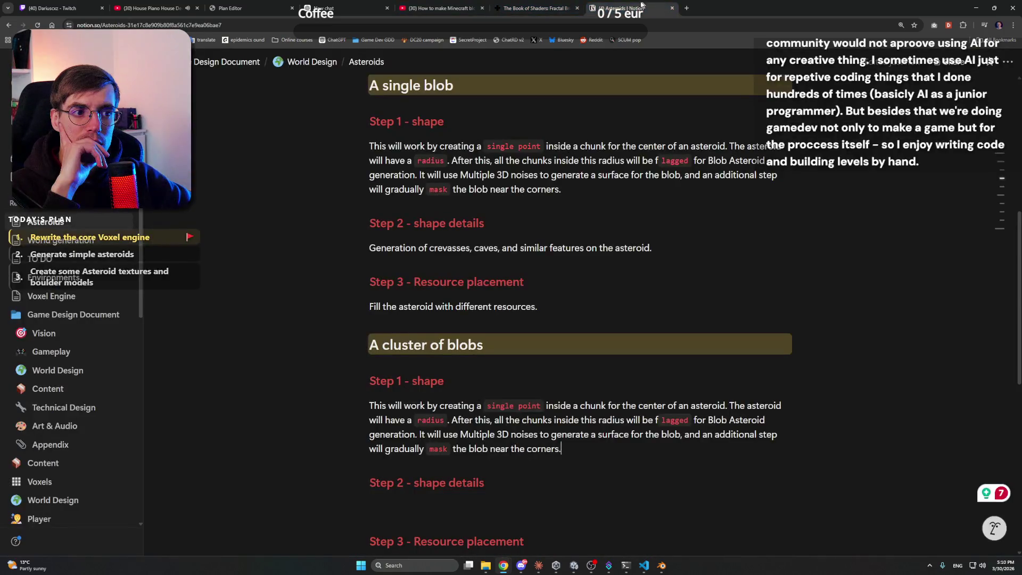
scroll(583, 311, "up", 2)
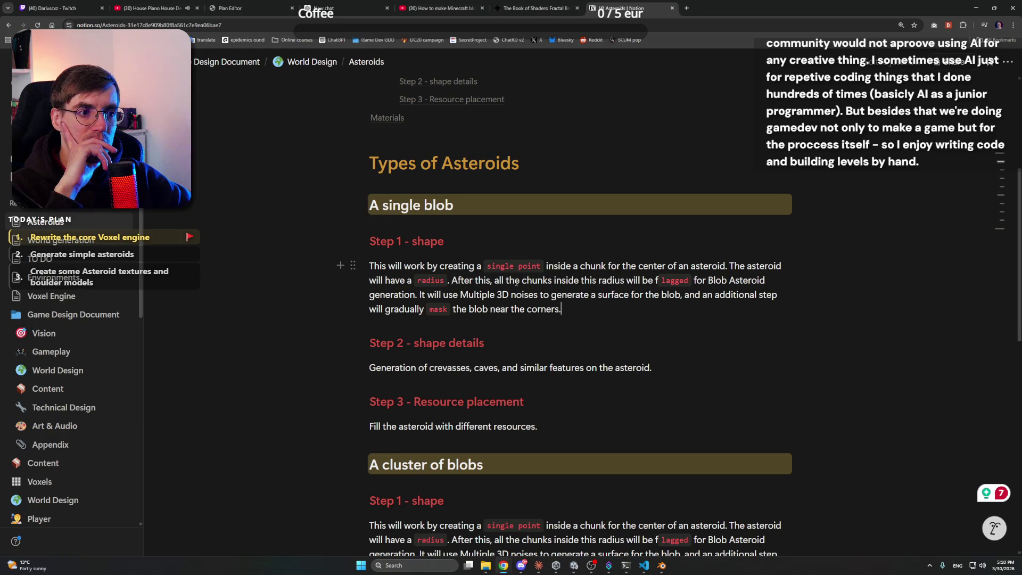
left_click_drag(575, 280, 658, 280)
left_click(658, 280)
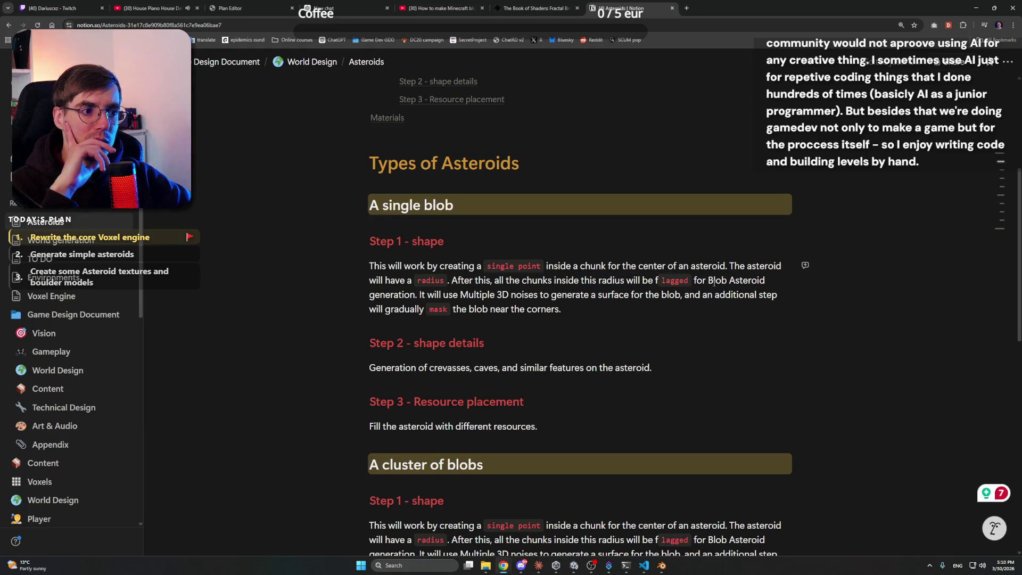
type("f")
key("Left")
key("Left")
key("BackSpace")
key("Down")
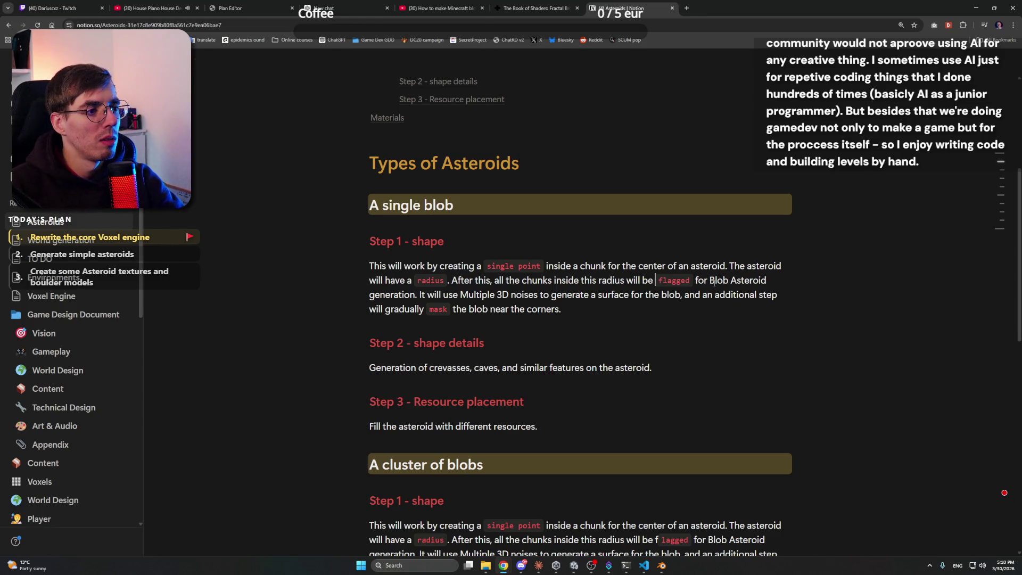
key("Down")
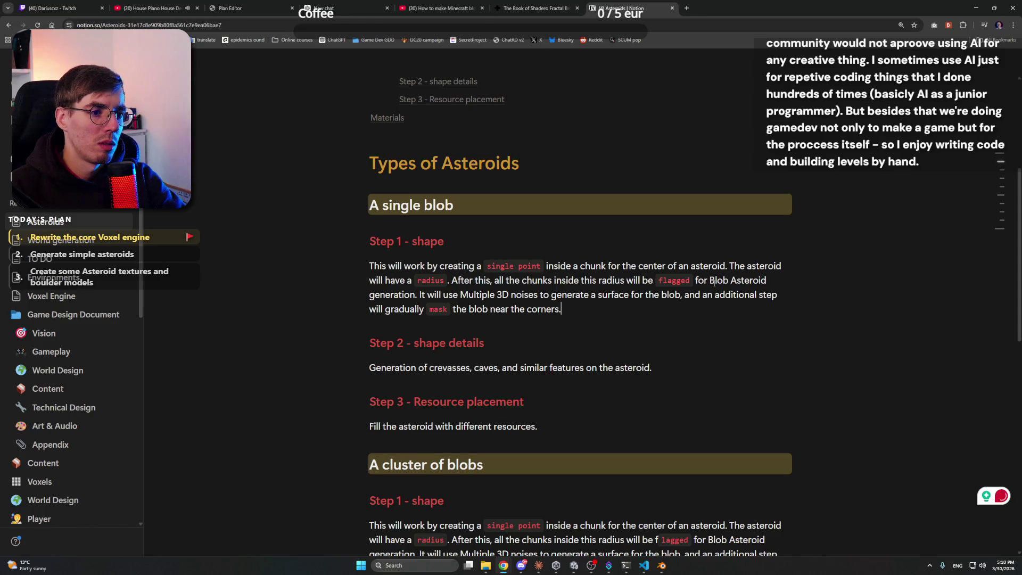
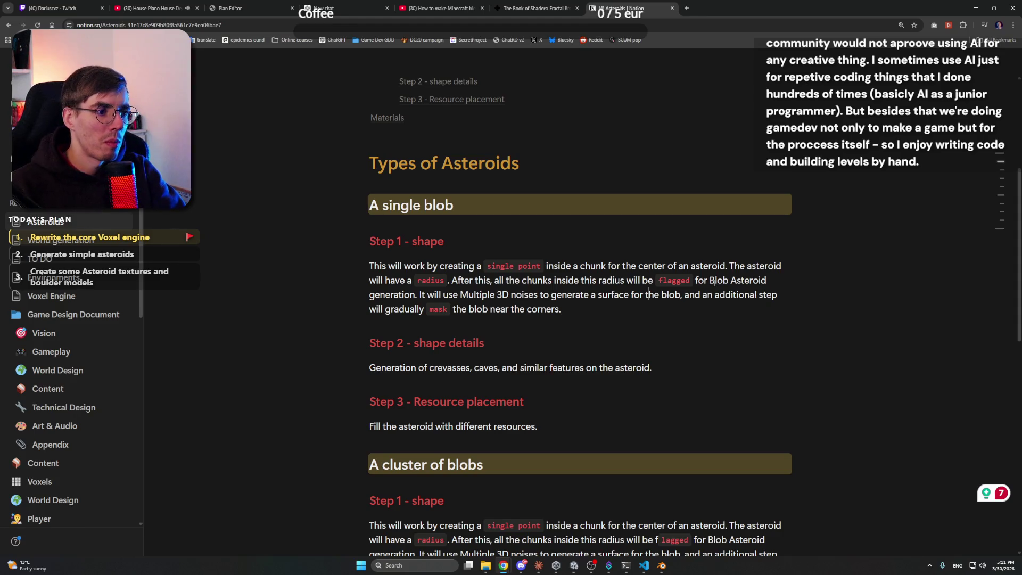
In the single-blob Step 1 sentence, replace 'use Multiple' with 'create a blob shape from'
key("Left")
key("Left")
key("Left")
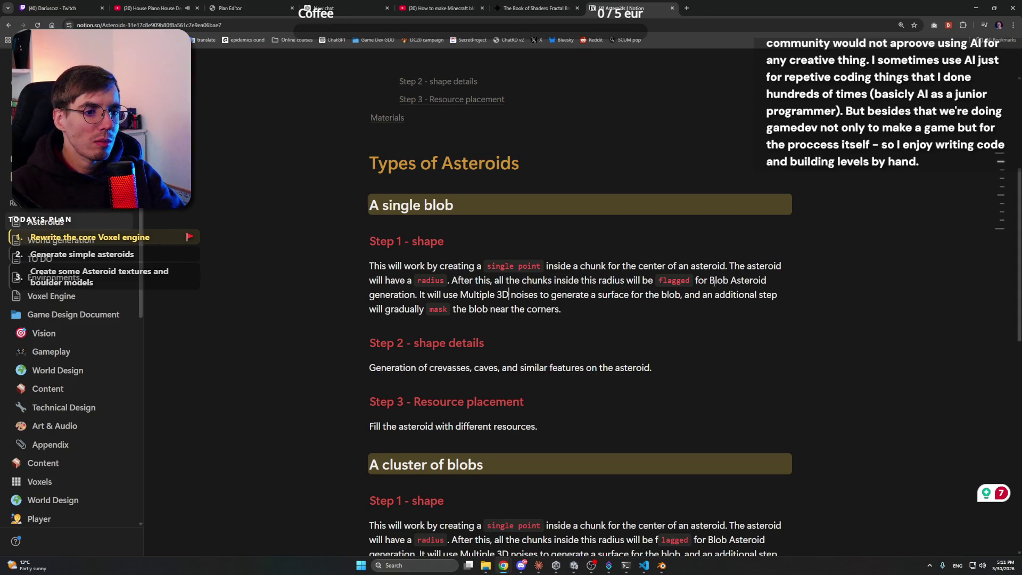
key("Right")
key("Right")
key("Right")
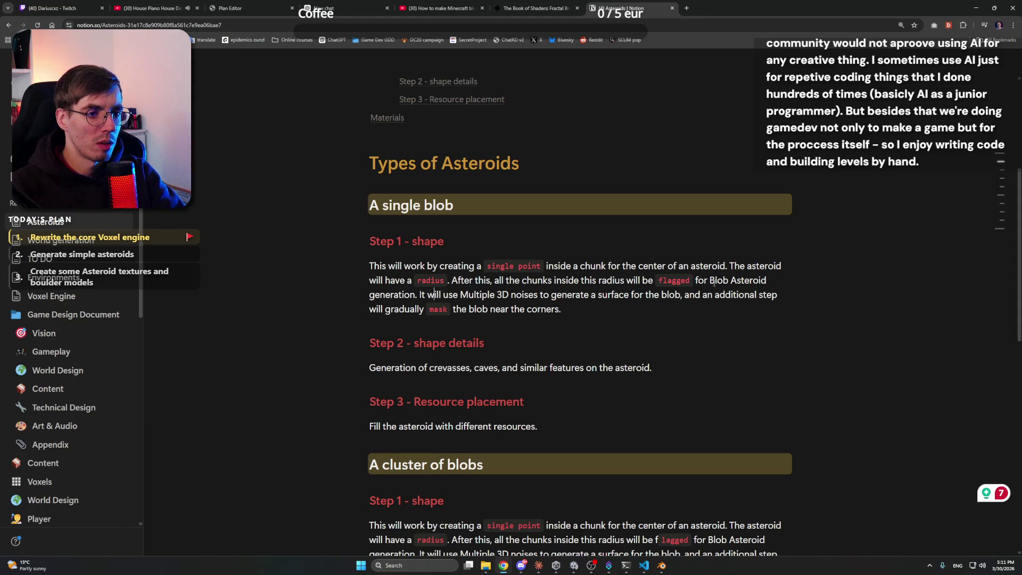
key("ctrl+shift+Right")
key("ctrl+shift+Right")
key("ctrl+shift+Right")
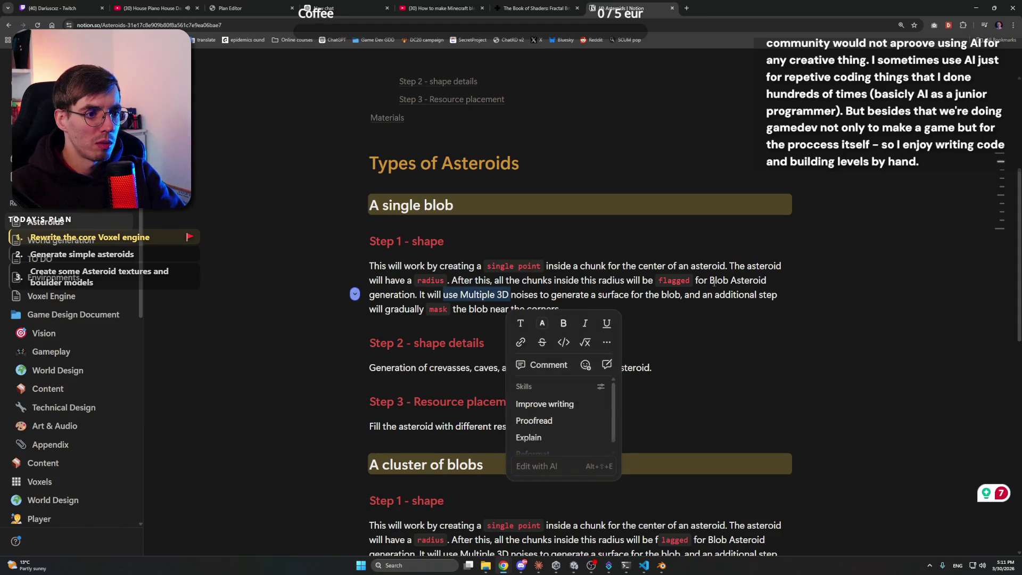
key("ctrl+shift+Left")
key("ctrl+shift+Left")
key("ctrl+shift+Left")
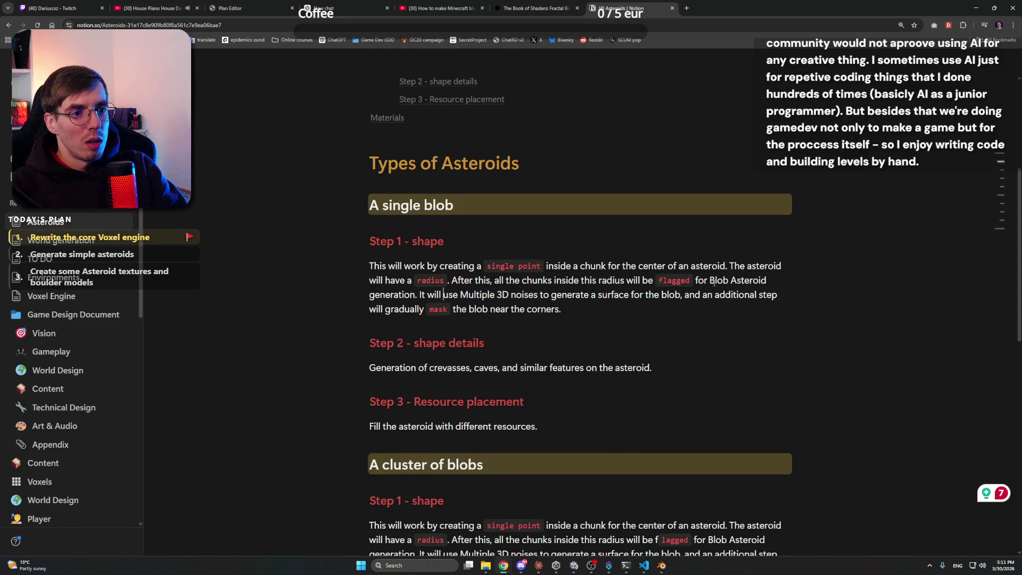
key("BackSpace")
type("create a")
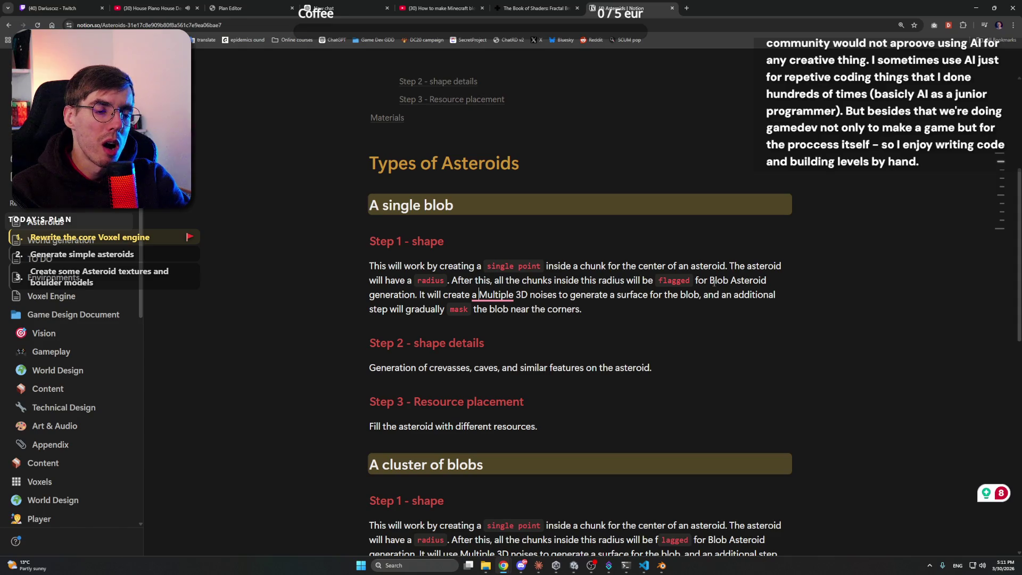
type("blob shap")
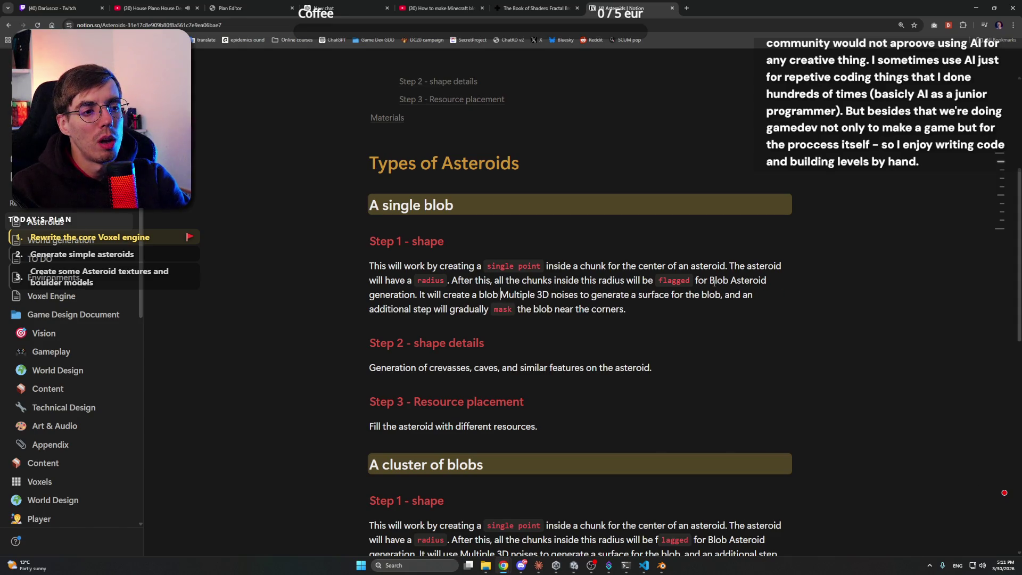
type("e from")
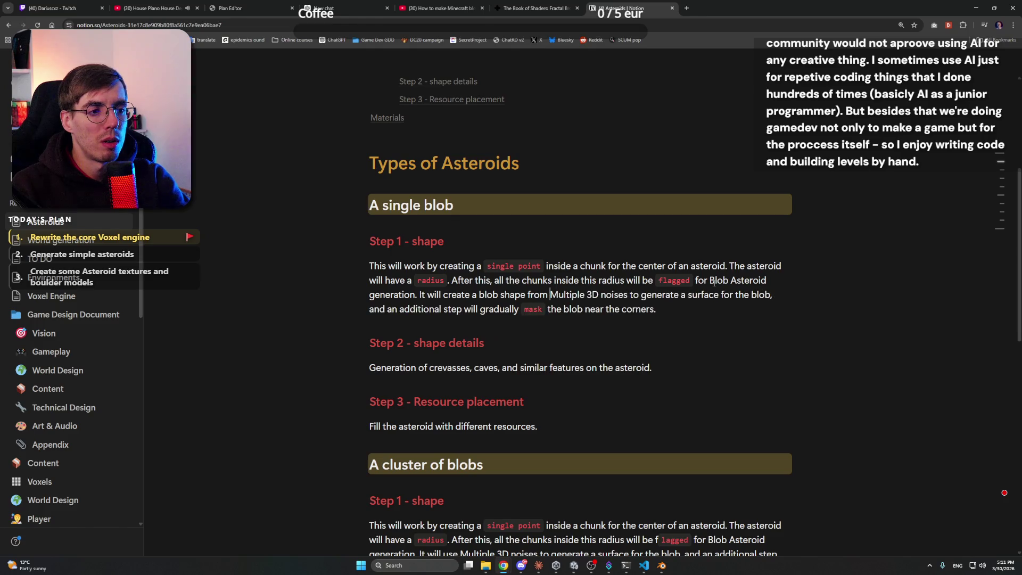
key("ctrl+shift+Right")
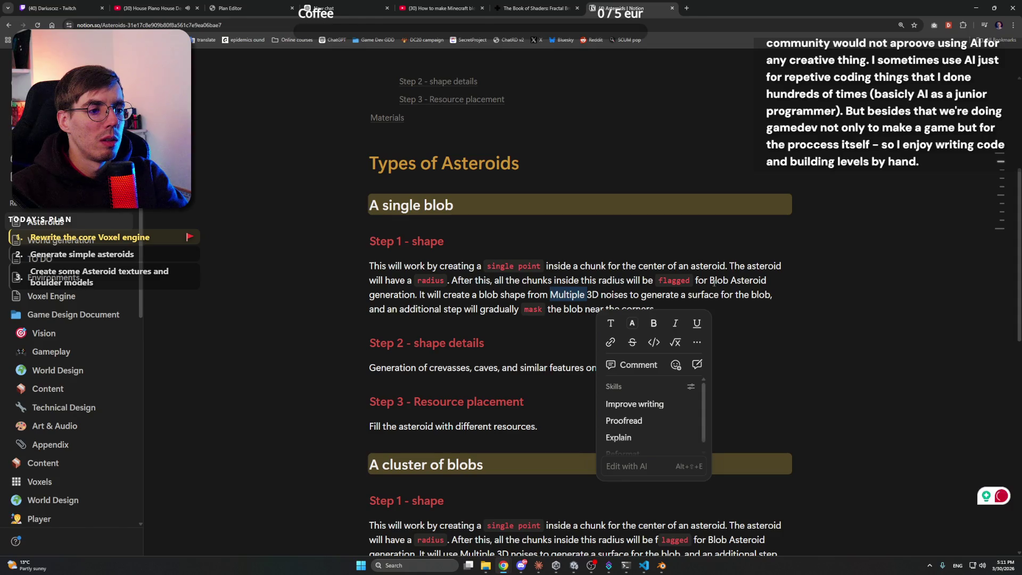
key("BackSpace")
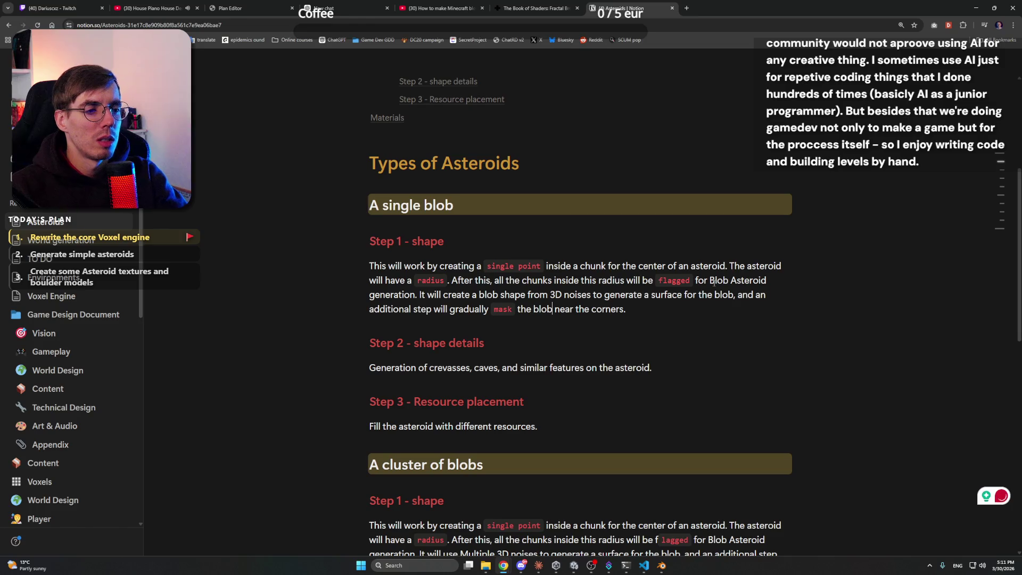
scroll(714, 282, "down", 3)
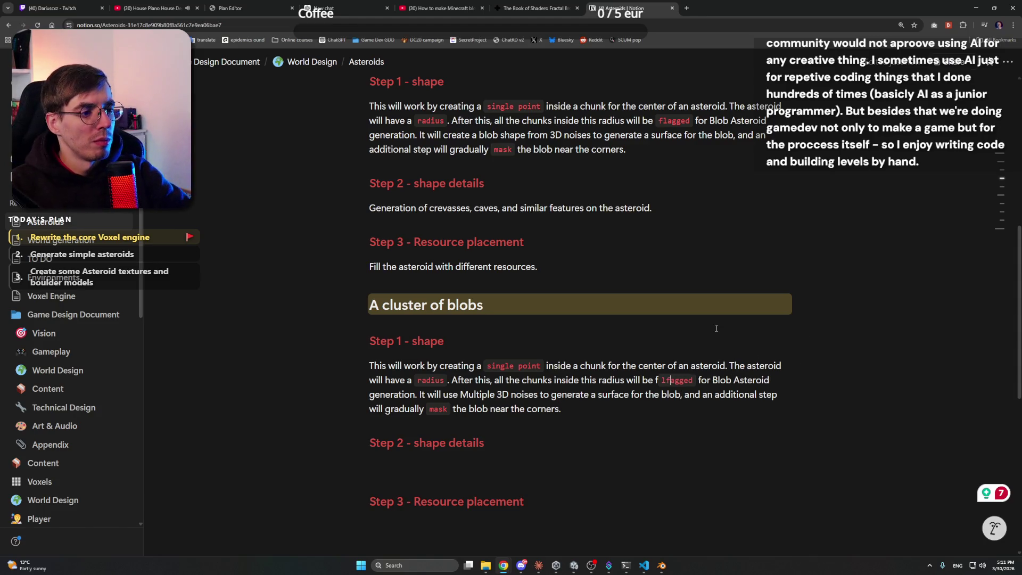
Remove the duplicate 'f' before 'flagged'
type("f")
key("BackSpace")
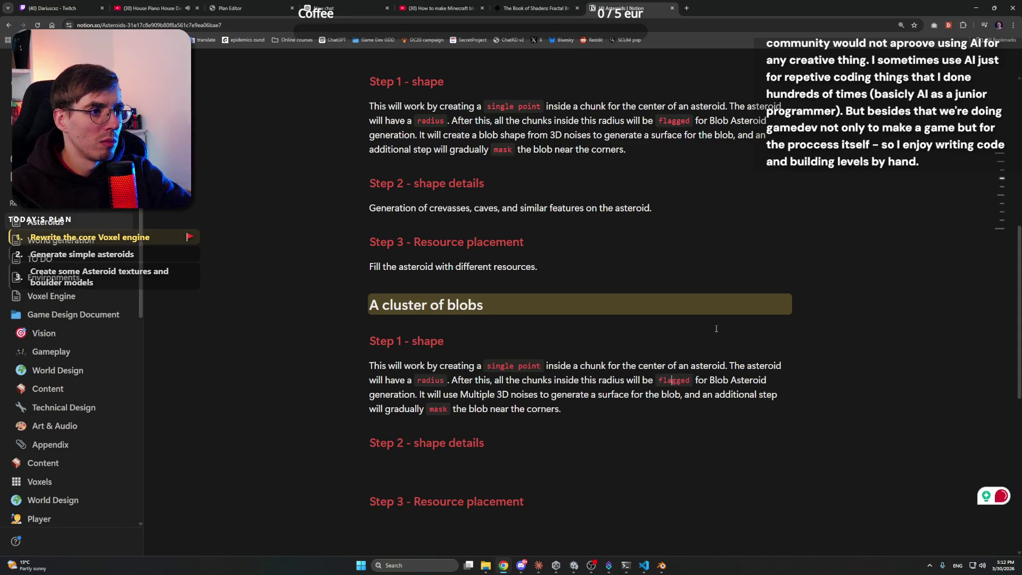
scroll(716, 329, "up", 3)
scroll(724, 298, "down", 5)
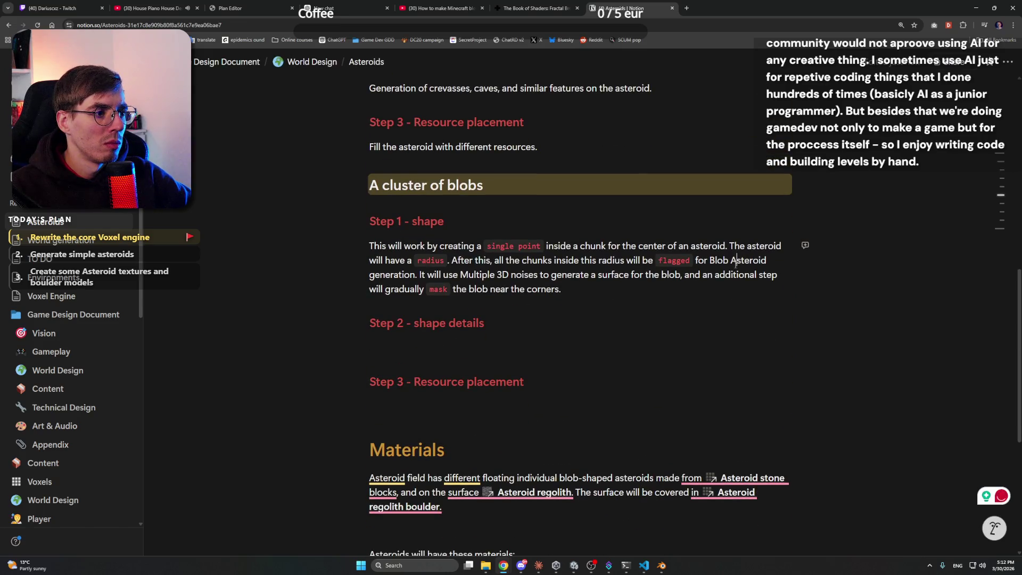
scroll(745, 263, "down", 4)
scroll(761, 264, "up", 4)
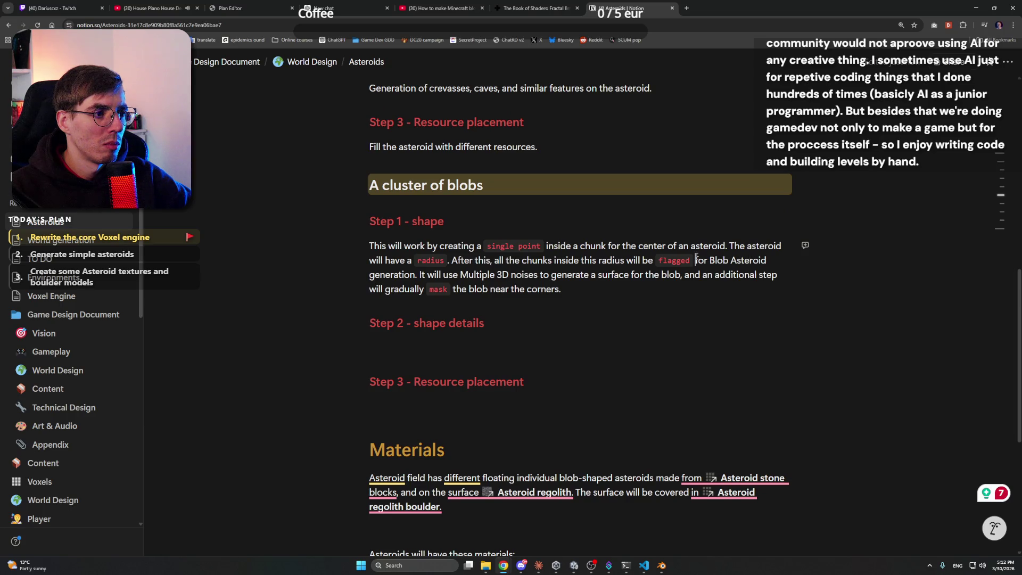
In the cluster-of-blobs Step 1, add ', to get rarer overlapping patches of small asteroids' after noises
left_click(588, 288)
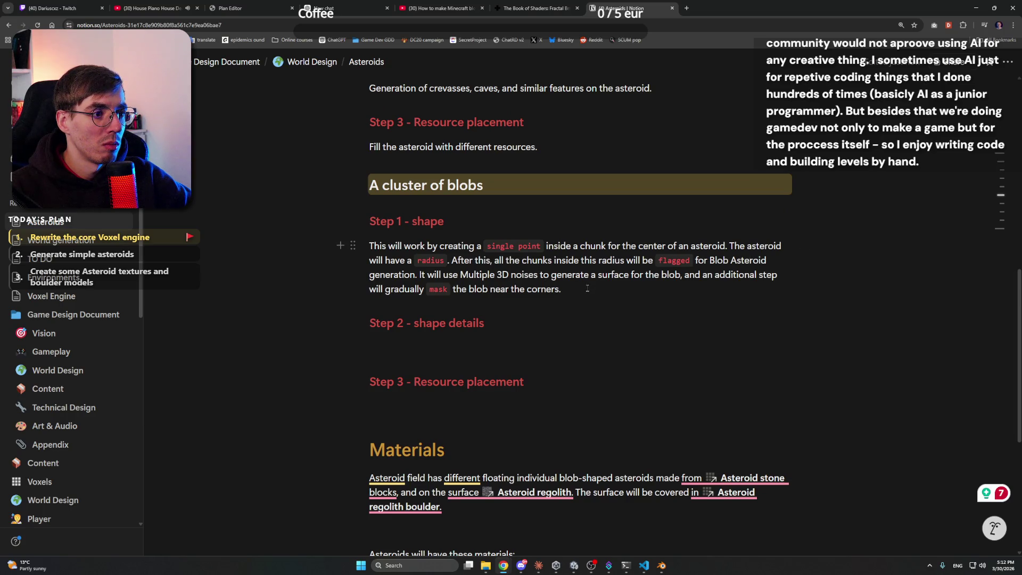
mouse_move(421, 274)
left_mouse_down()
mouse_move(562, 274)
mouse_move(461, 273)
left_mouse_up()
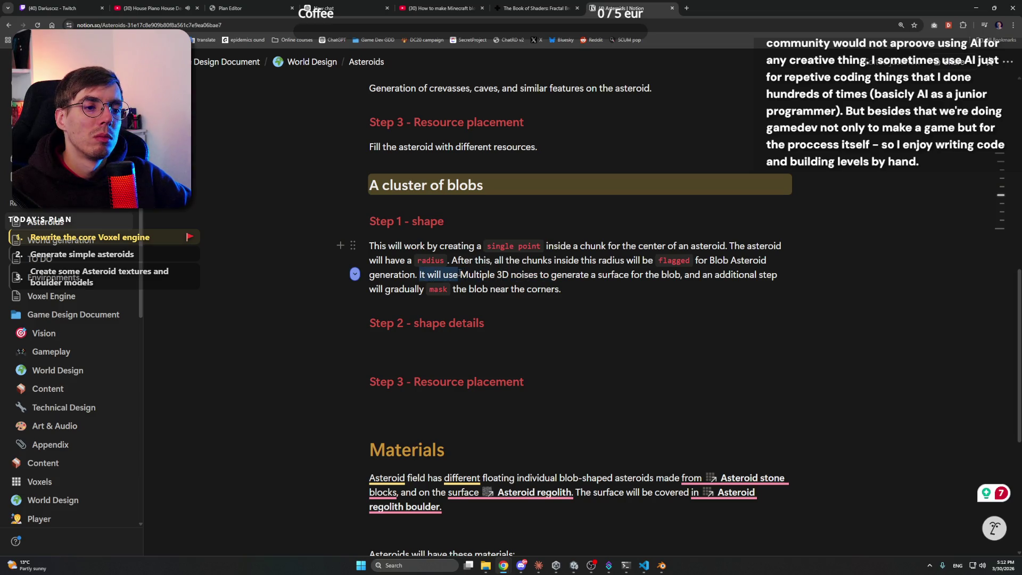
left_click(461, 274)
key("ctrl+shift+Left")
key("ctrl+shift+Left")
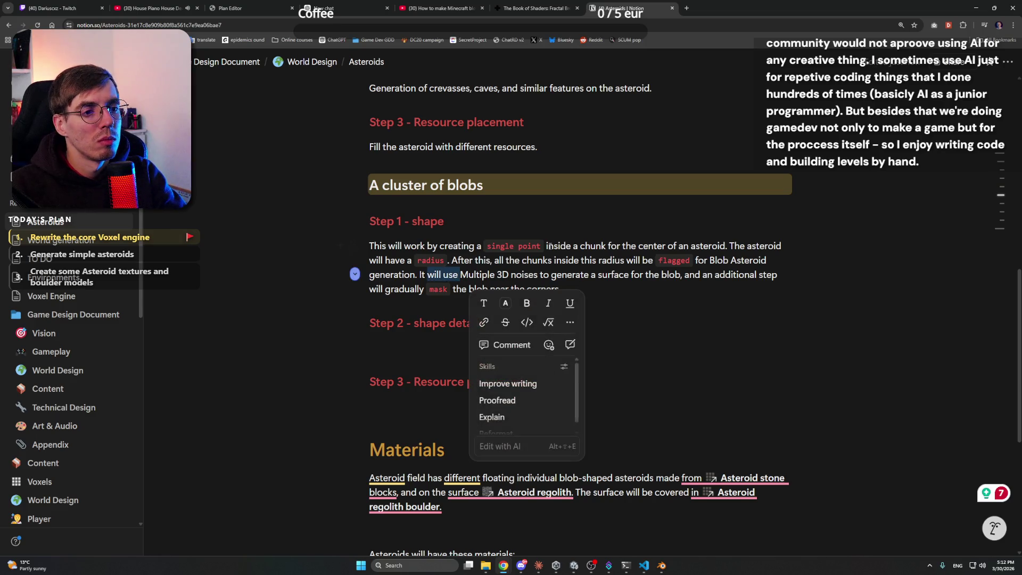
key("BackSpace")
type("will ")
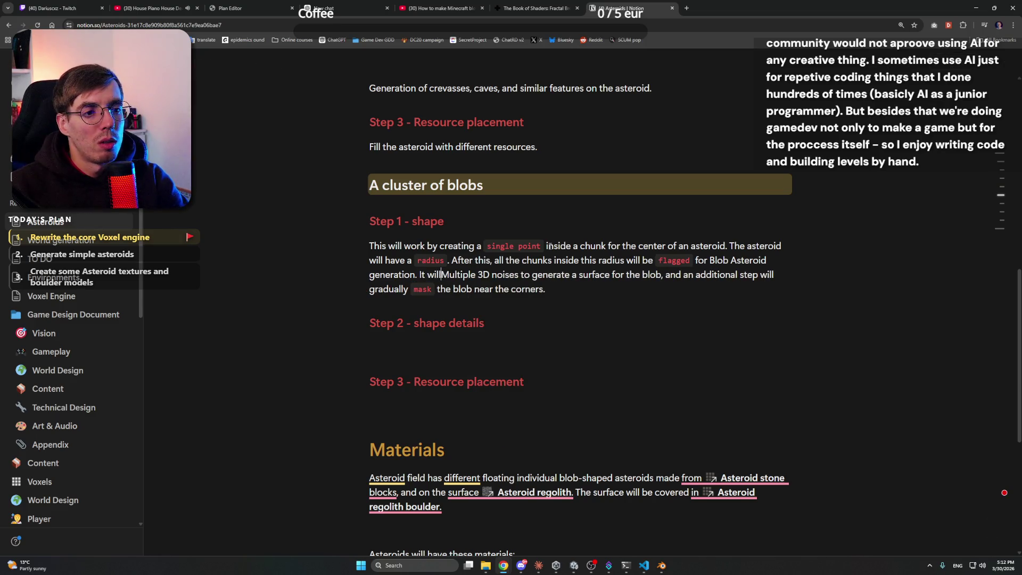
type("use")
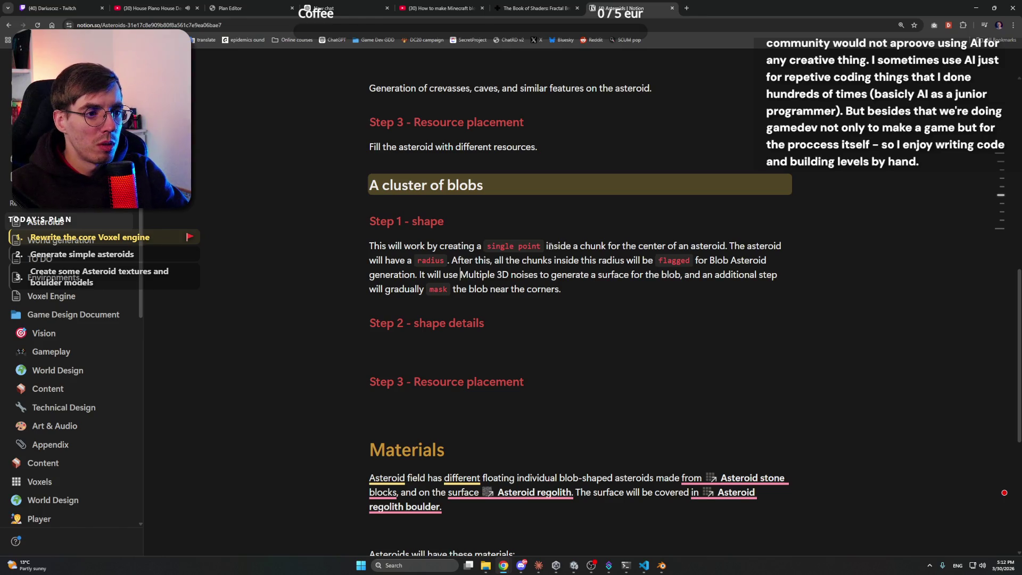
key("Right")
key("Right")
key("Right")
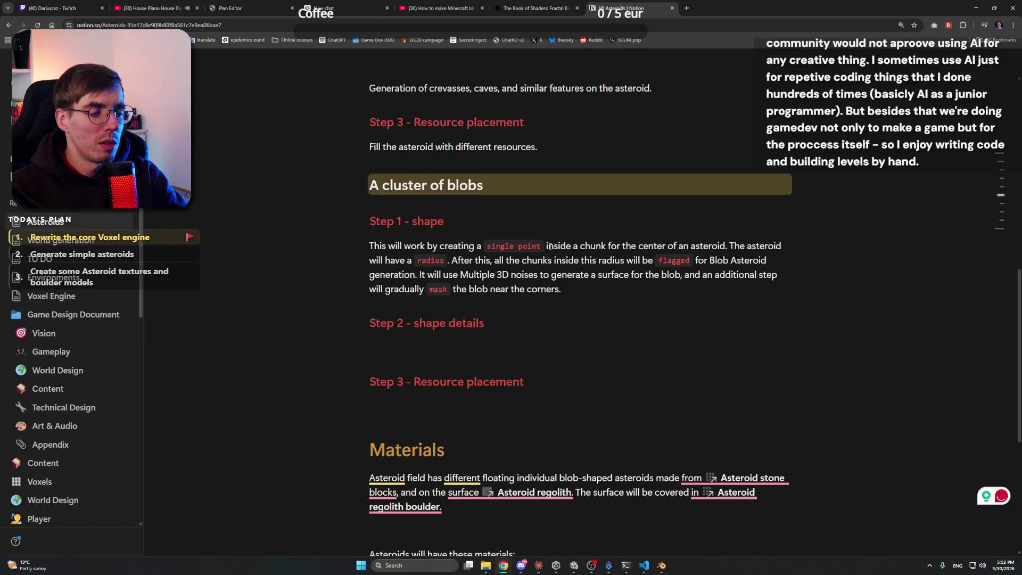
type(", to get ")
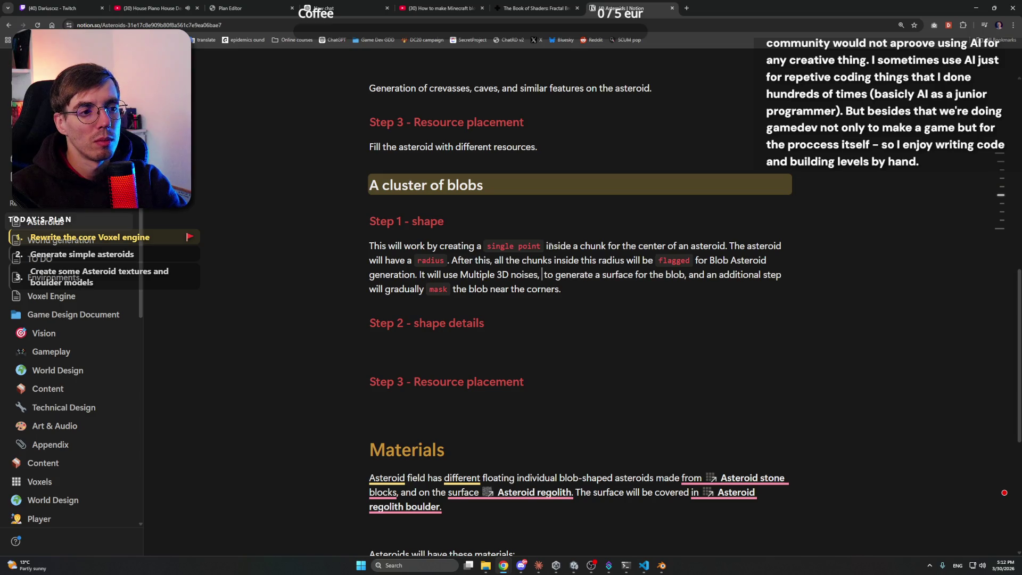
type("are")
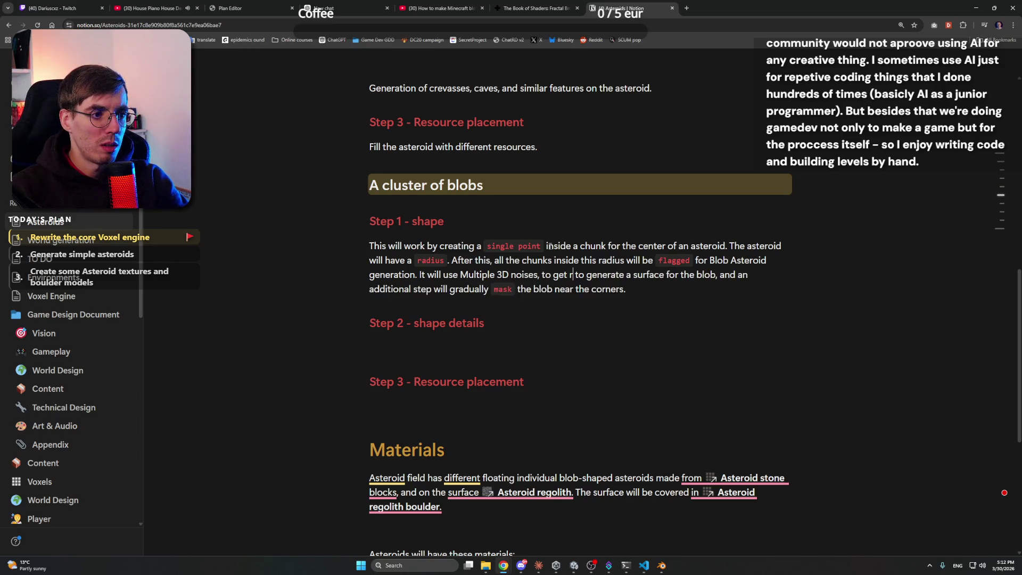
key("BackSpace")
key("BackSpace")
key("BackSpace")
type("rarer")
type("verlapping patcher")
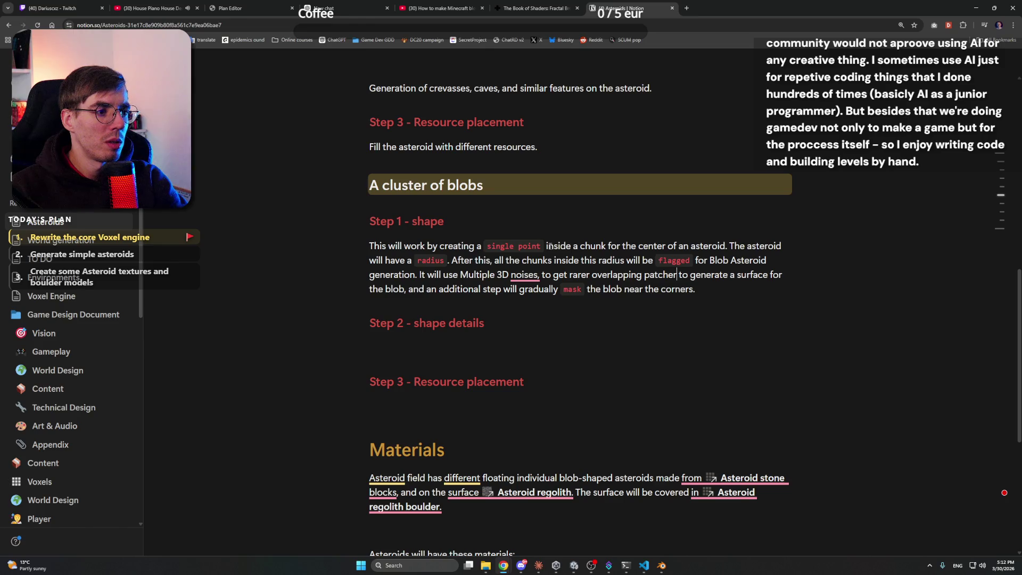
key("BackSpace")
type("s of small ")
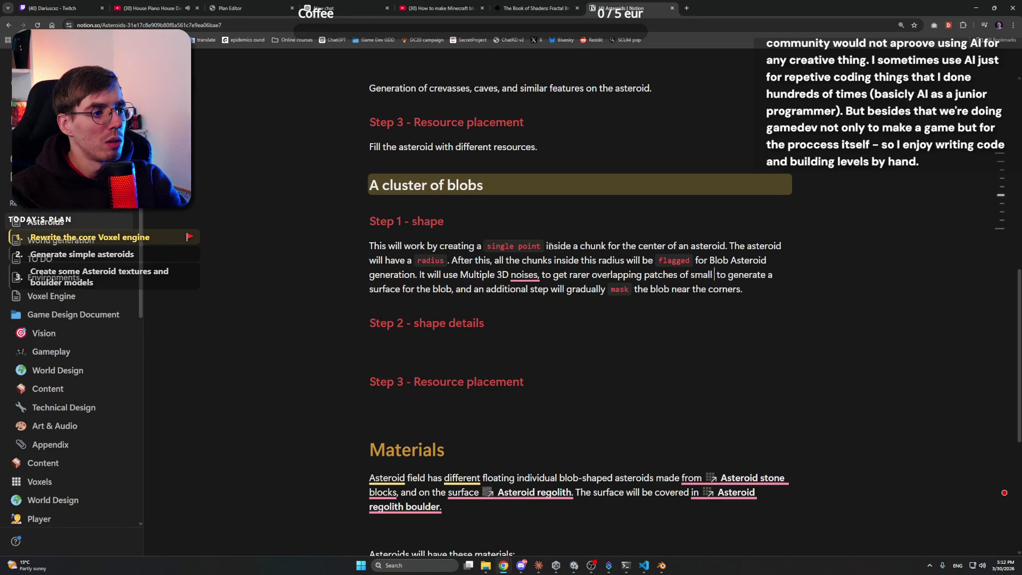
type("cl")
key("BackSpace")
key("BackSpace")
type("asteroids")
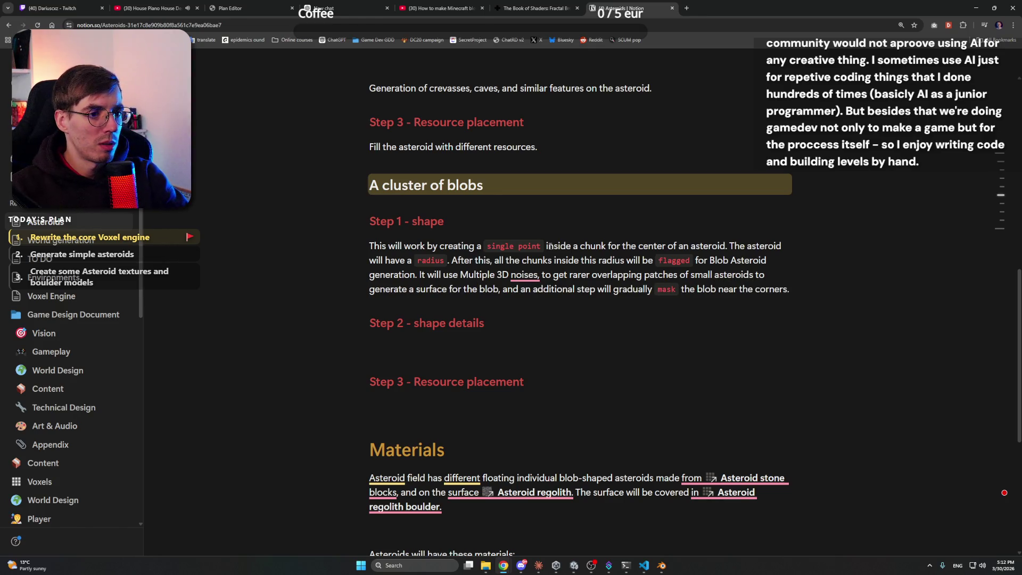
Replace 'a surface' with 'blobs' and lowercase 'Multiple' to 'multiple' in that paragraph
double_click(426, 289)
key("BackSpace")
key("BackSpace")
key("BackSpace")
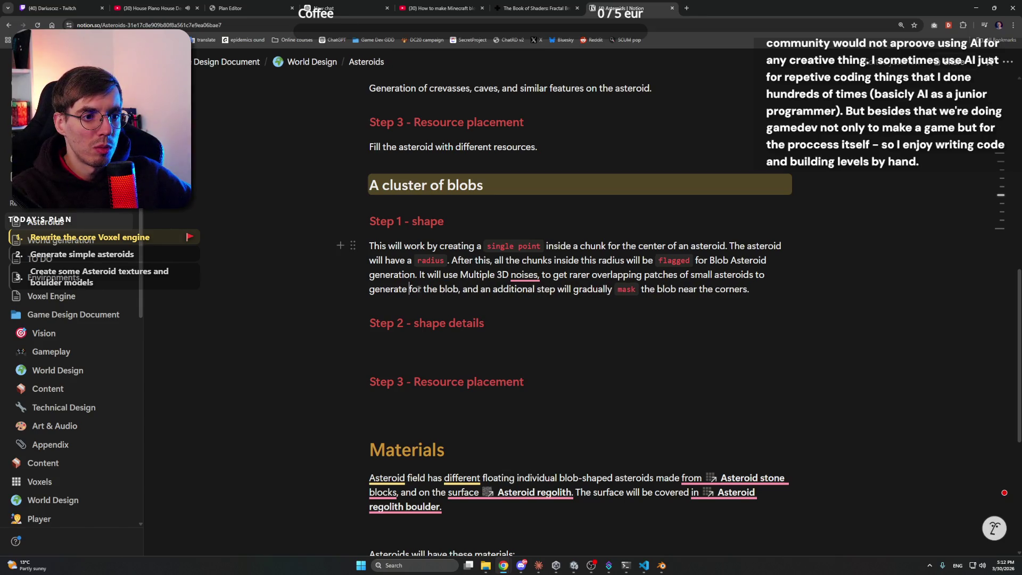
left_click_drag(411, 289, 455, 289)
type("blobs")
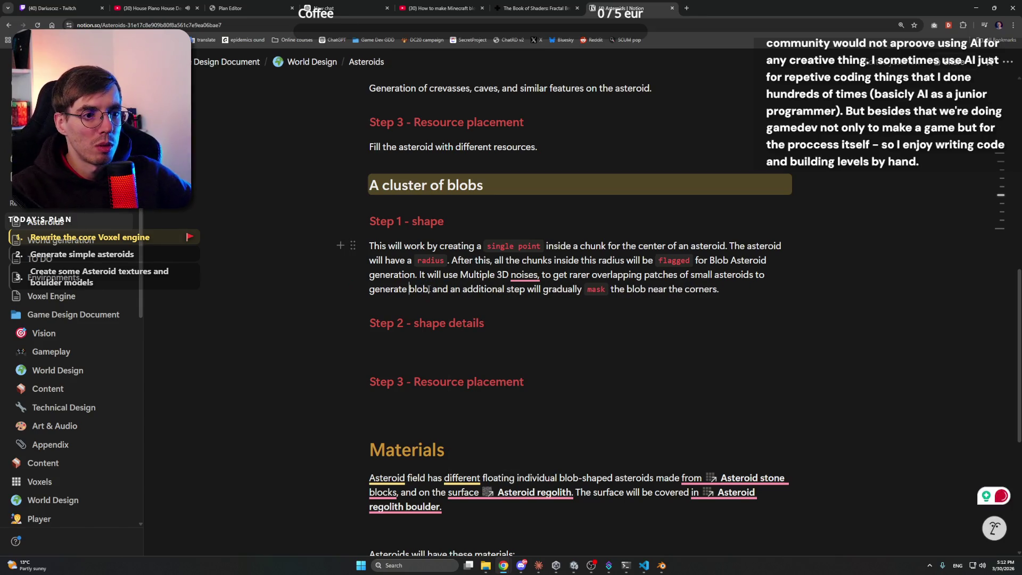
left_click(525, 274)
left_click(532, 301)
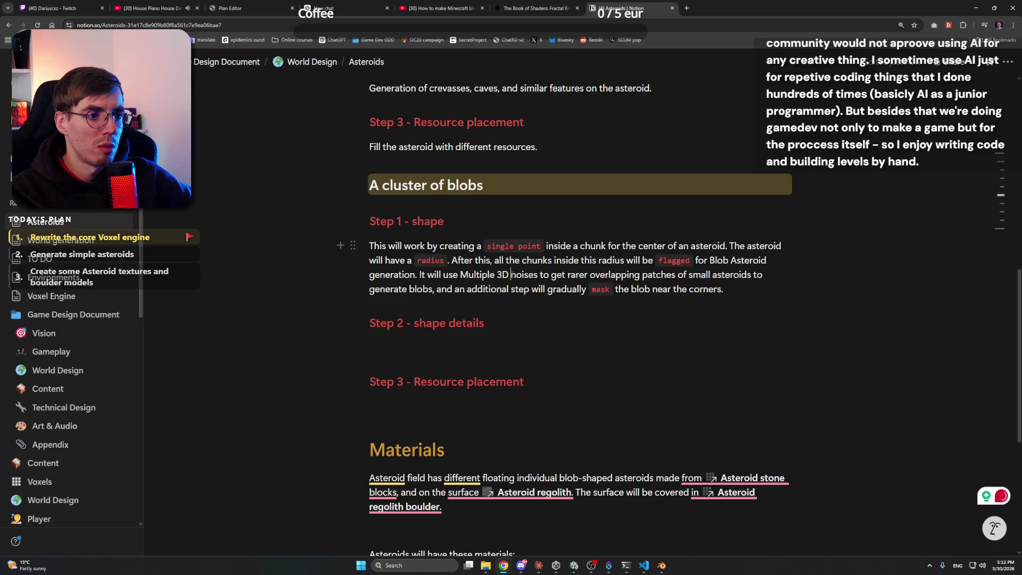
key("Left")
key("Left")
key("shift+Left")
type("m")
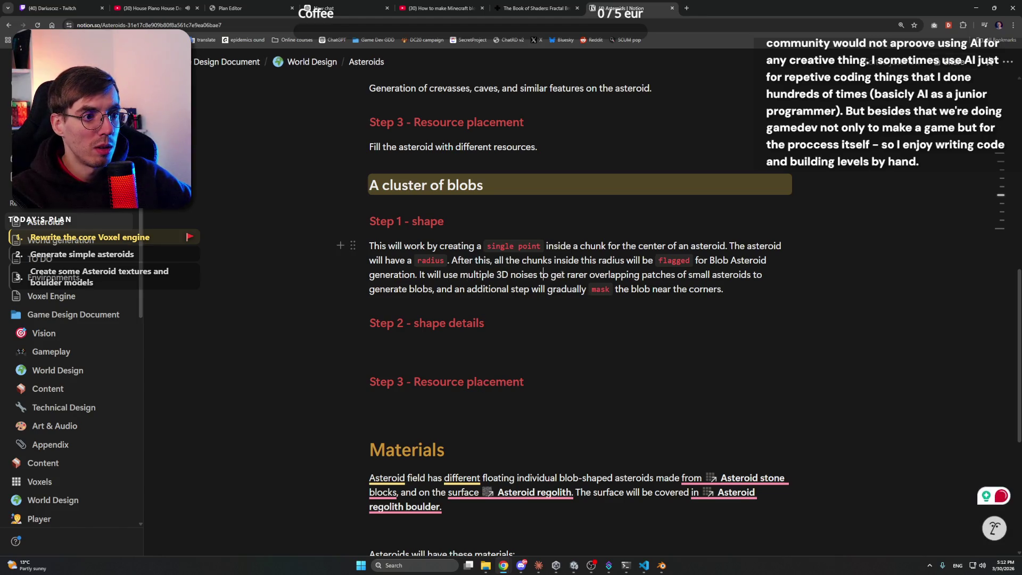
left_click(598, 273)
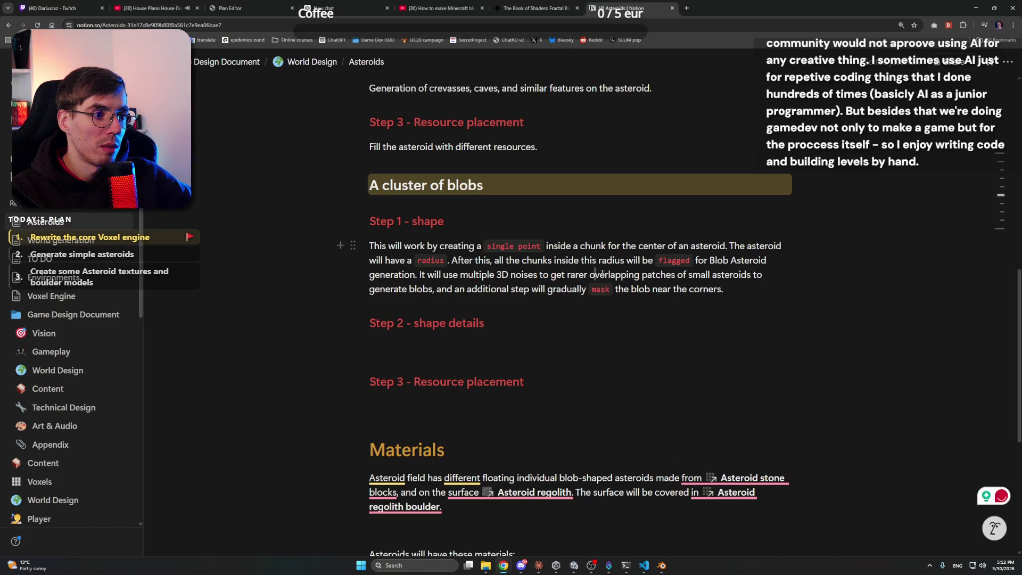
left_click(676, 274)
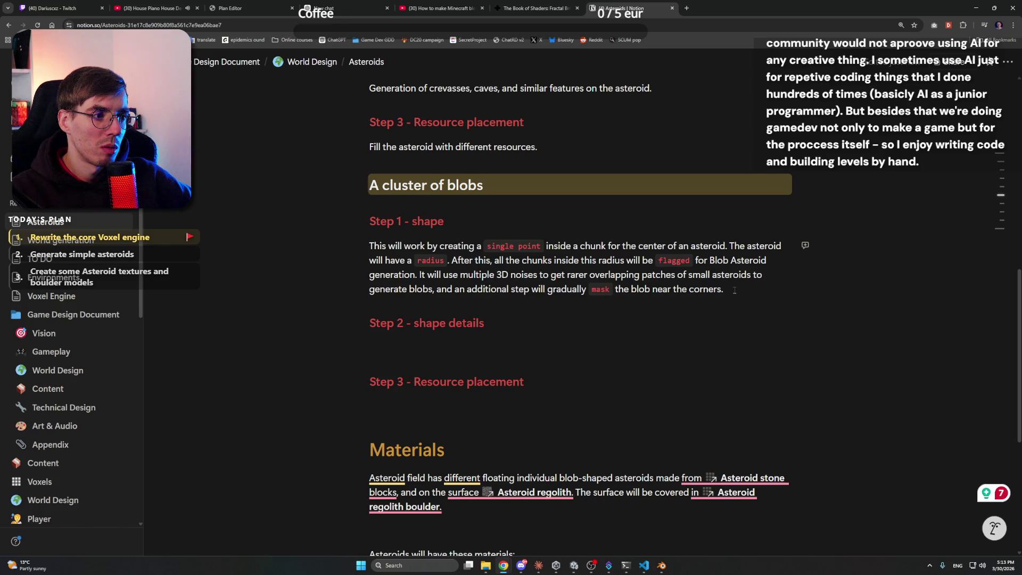
left_click(548, 324)
scroll(548, 326, "down", 3)
Select the single-blob shape paragraph, then go to the World generation page
scroll(514, 354, "up", 5)
scroll(514, 354, "up", 4)
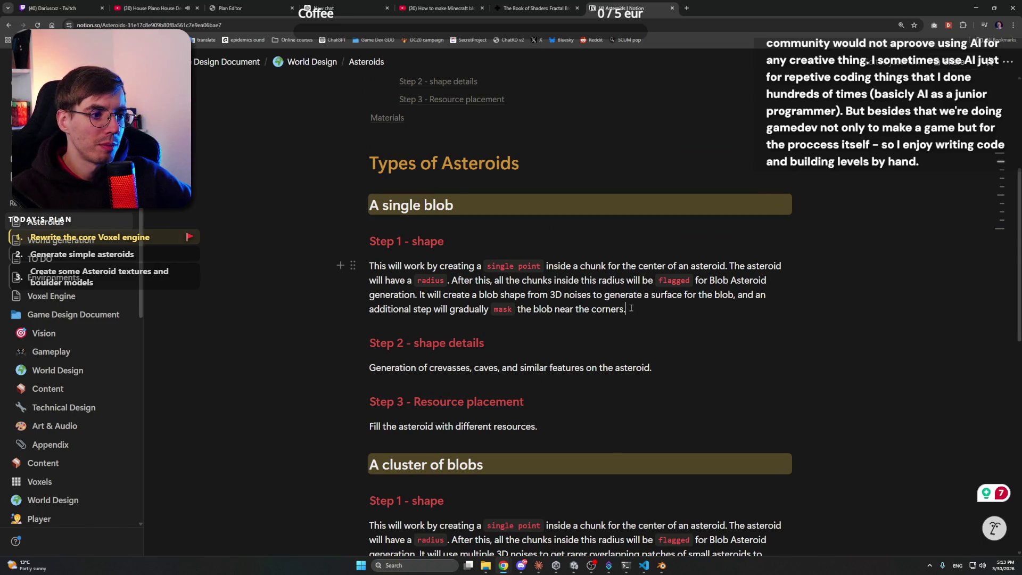
left_click_drag(638, 315, 372, 268)
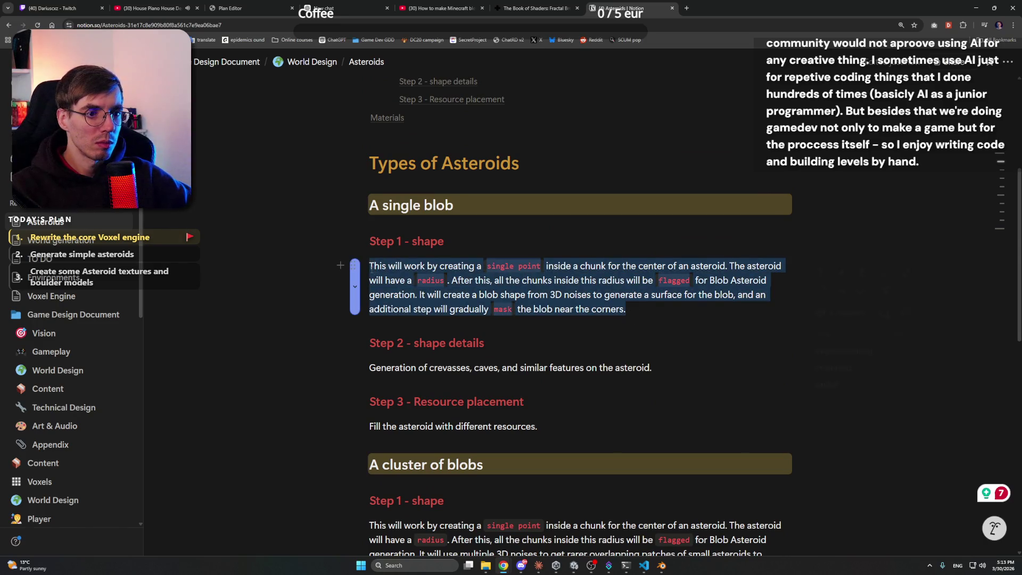
left_click(635, 308)
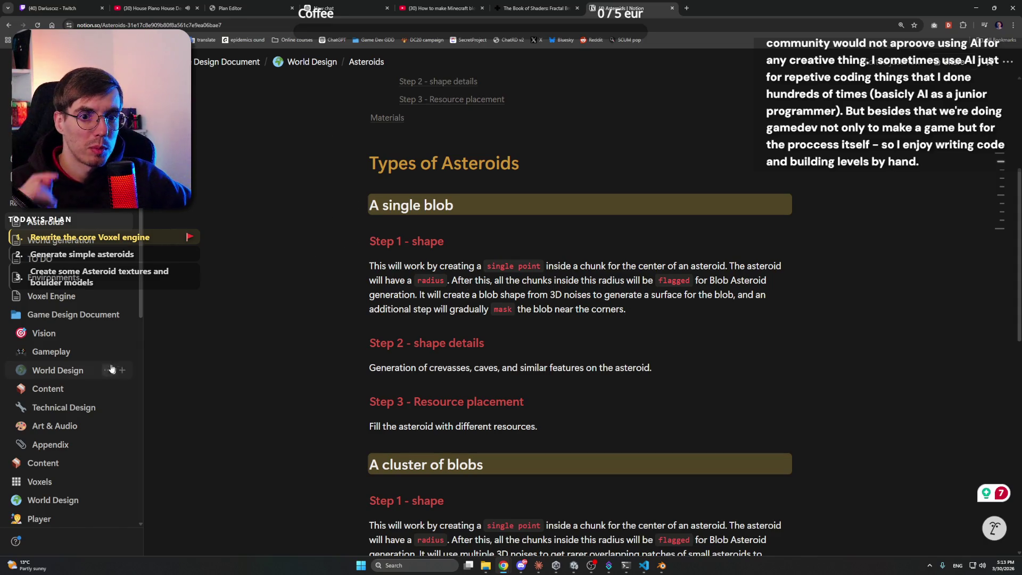
left_click(64, 246)
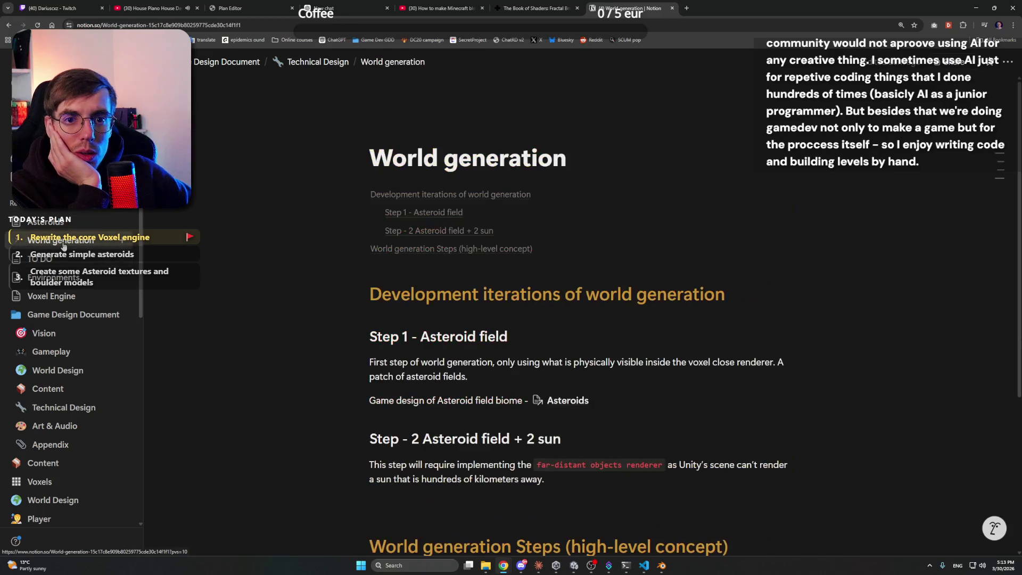
Place the cursor in the empty first high-level concept list item, then switch to Claude
scroll(426, 320, "down", 5)
left_click(434, 368)
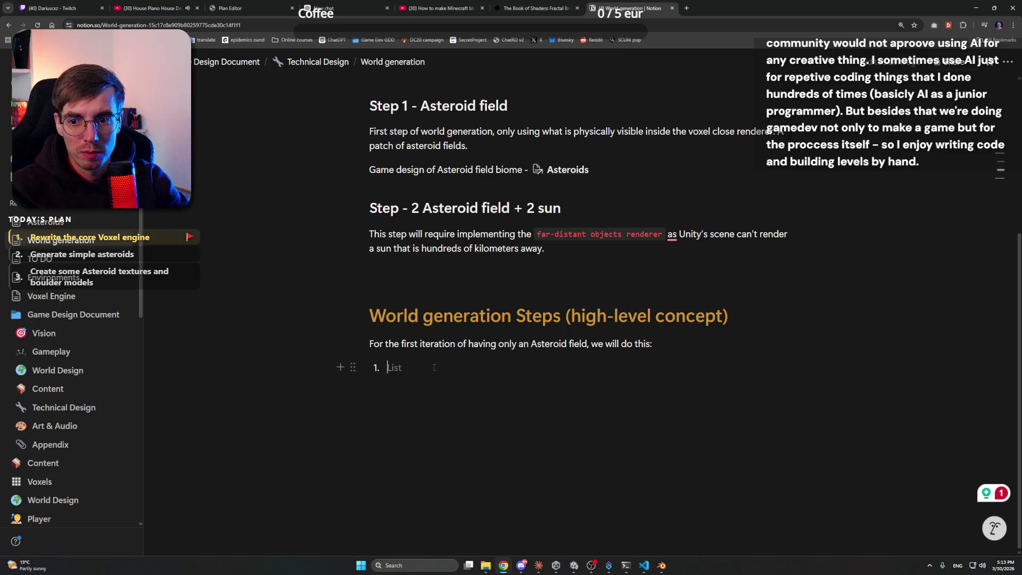
left_click(539, 565)
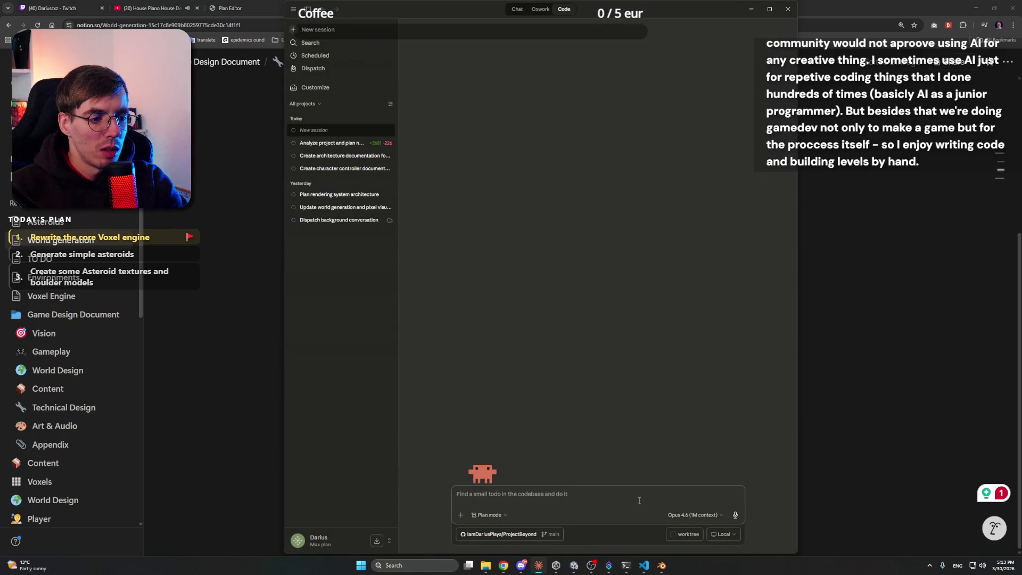
Draft 'I need to create Camera Frustrum culling' in Claude's prompt box
type("I need to create C")
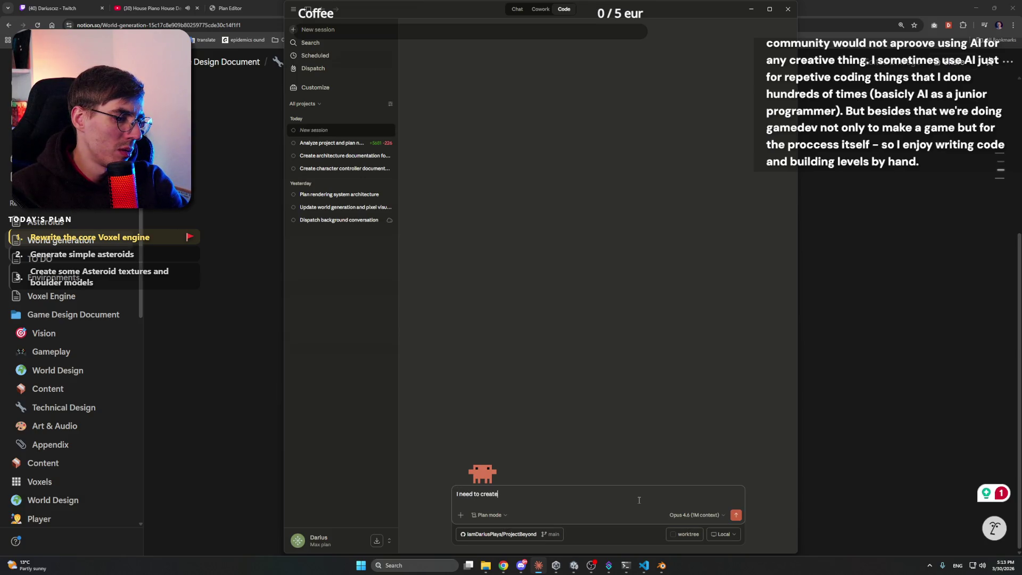
type("amera Fr")
type("ustu")
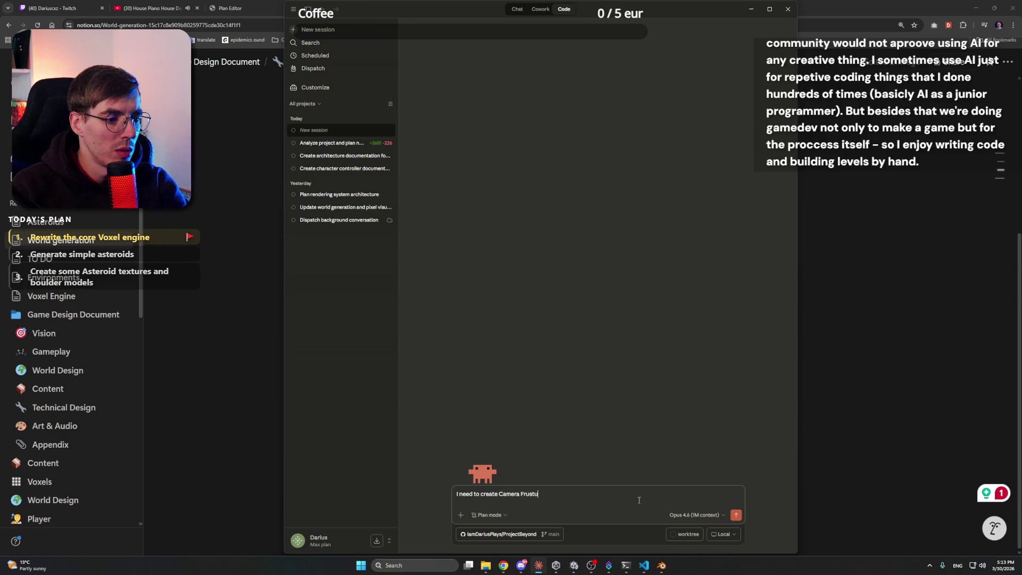
type("strum culling")
key("alt+Tab")
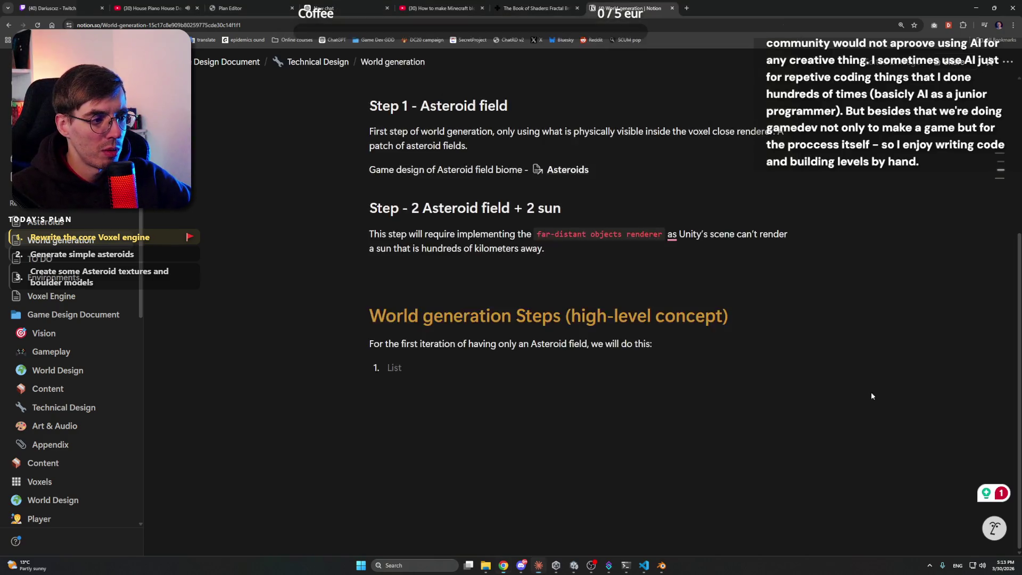
left_click(573, 566)
left_click(573, 566)
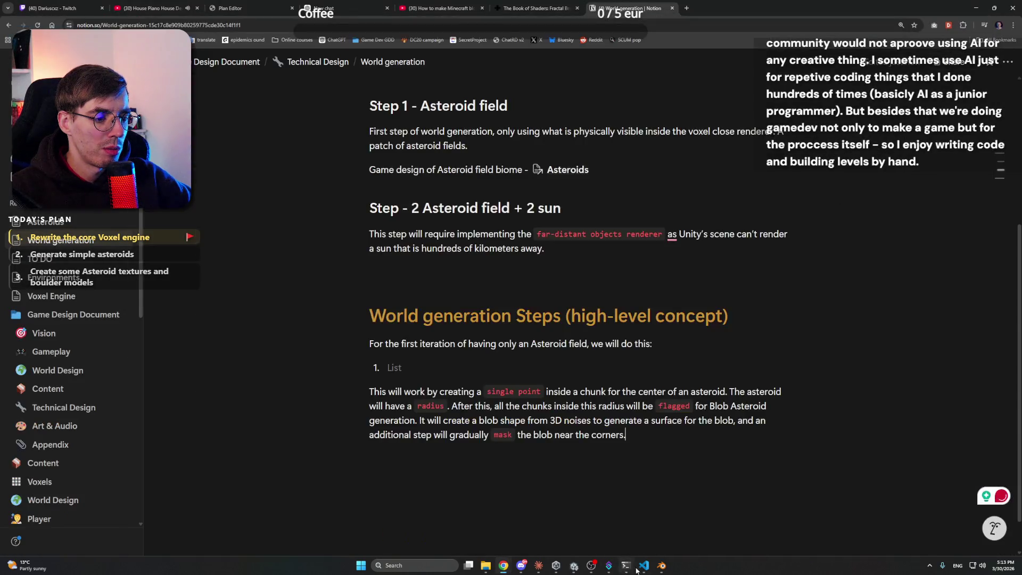
left_click(539, 566)
Search the web for 'Camera Frustrum culling' to check the term
left_click_drag(522, 493, 502, 491)
left_click(867, 8)
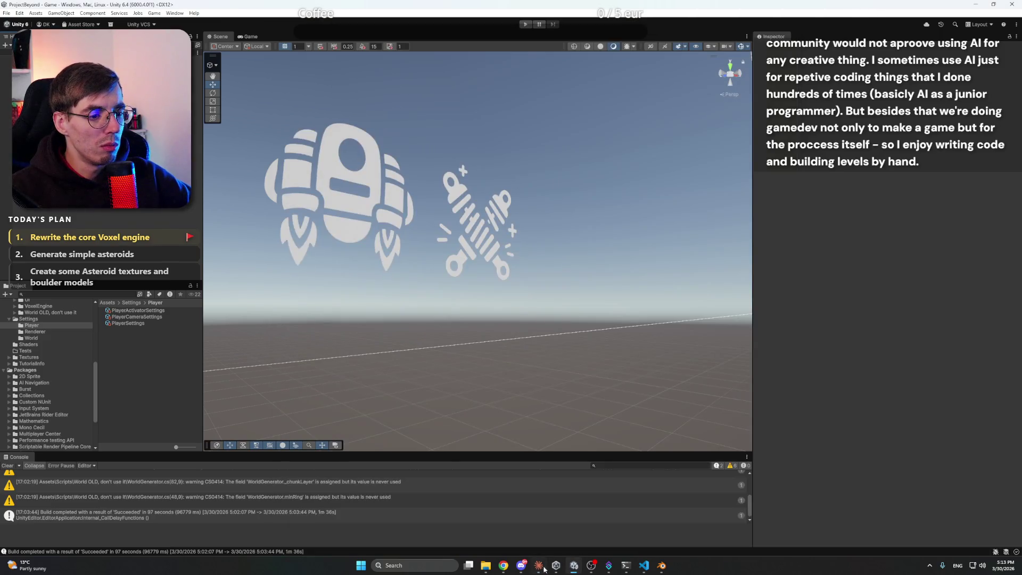
left_click(504, 565)
left_click(684, 7)
key("ctrl+v")
key("Return")
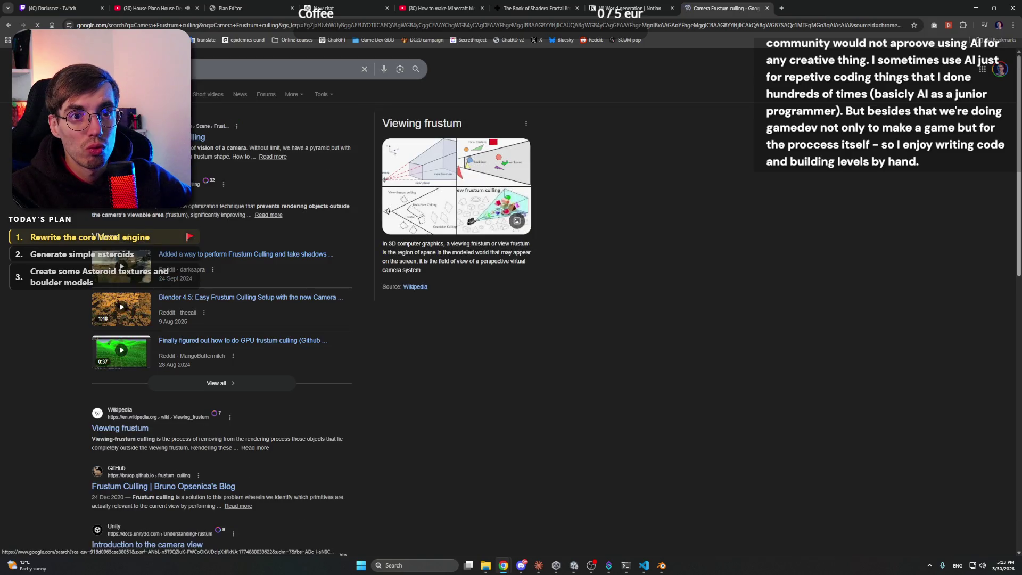
left_click(768, 8)
left_click(504, 566)
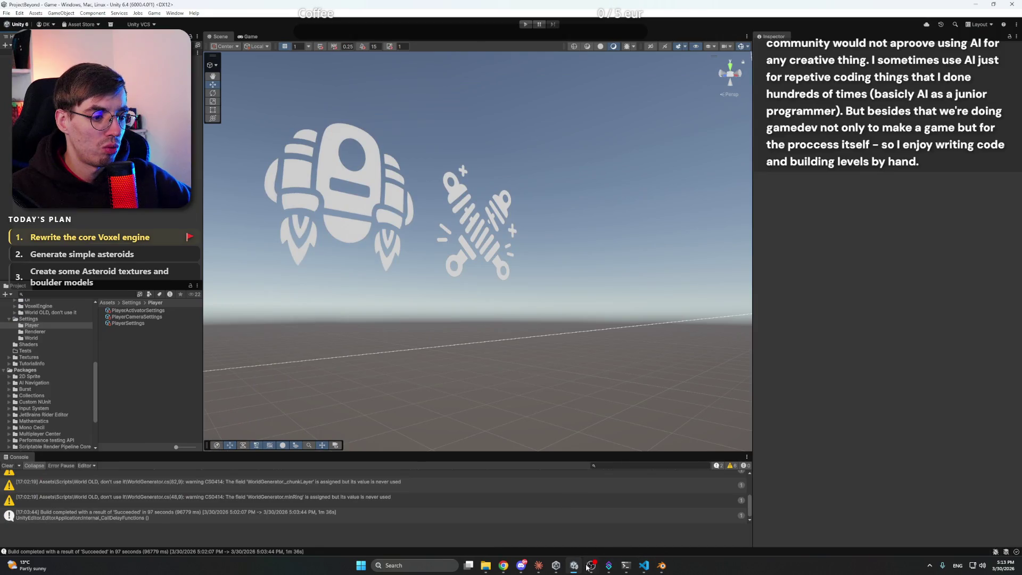
Finish the prompt with 'for my voxel engine' and send the request
left_click(539, 565)
left_click_drag(576, 492, 498, 489)
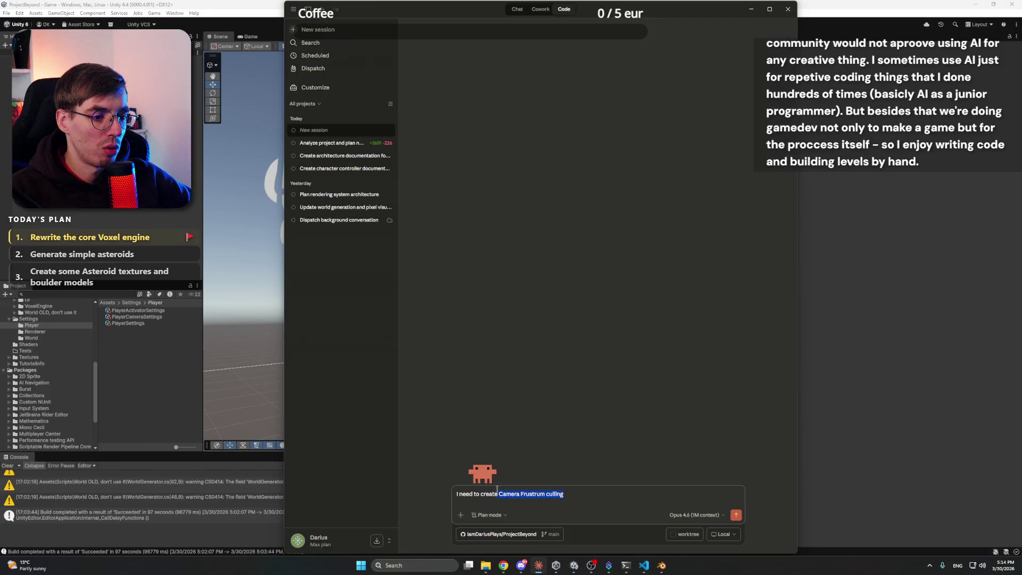
left_click(592, 495)
type("or my voxel engine.")
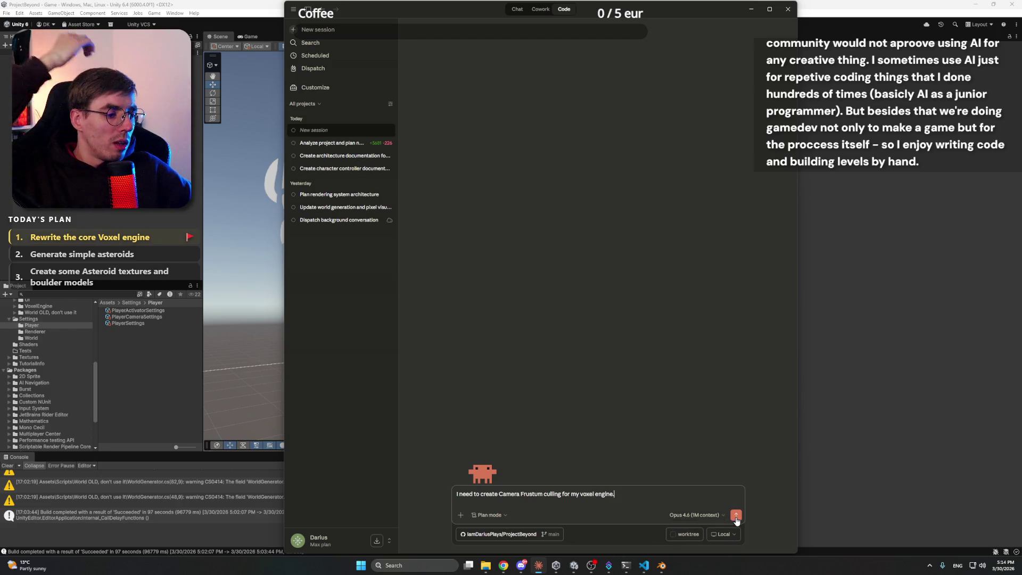
left_click(736, 517)
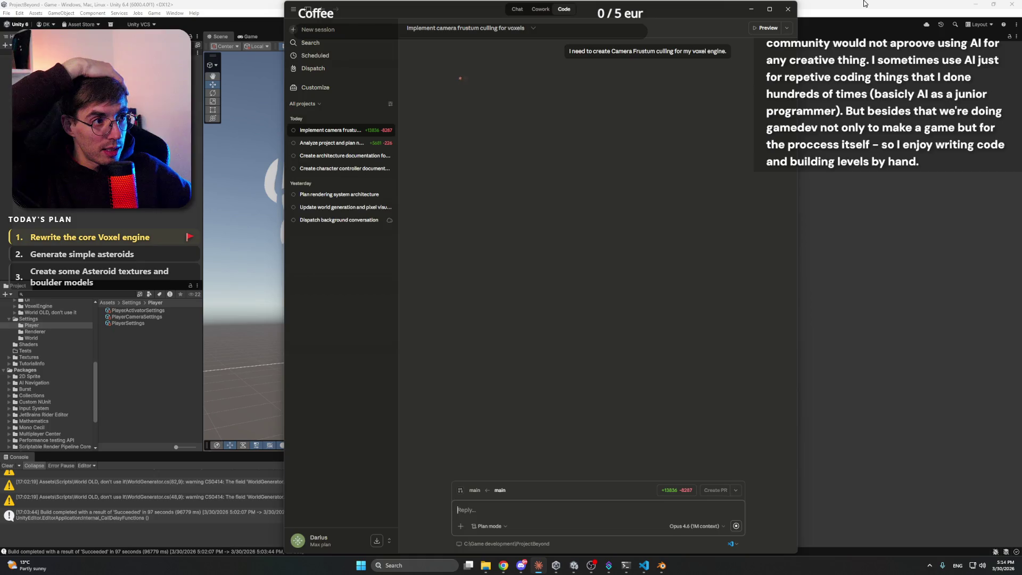
Return from Unity and Discord to the Notion World generation page
left_click(843, 4)
left_click(521, 566)
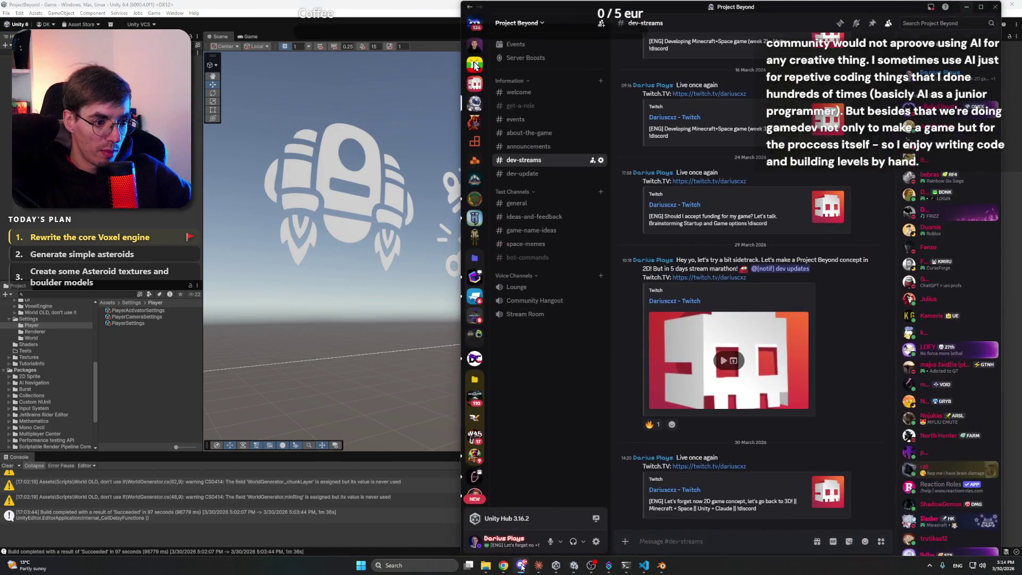
left_click(521, 566)
mouse_move(503, 565)
left_click(488, 530)
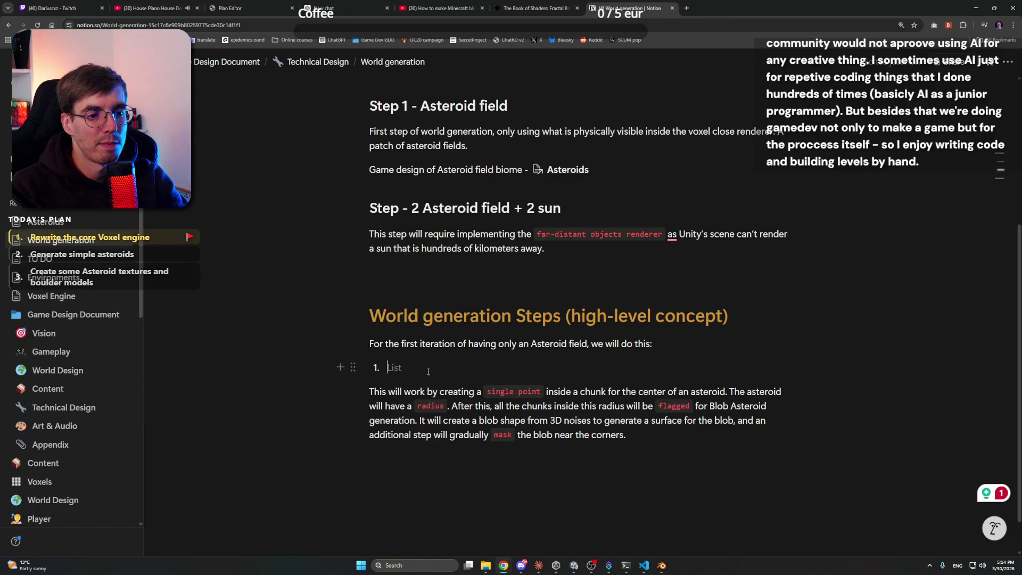
Write that every ChunkRegion gets a Flag for generating Asteroids, with a StellarSystem generation step later
type("ChunkRegion should have a flag")
key("BackSpace")
key("BackSpace")
key("BackSpace")
type("l")
key("BackSpace")
key("BackSpace")
type("Flag if it should generate")
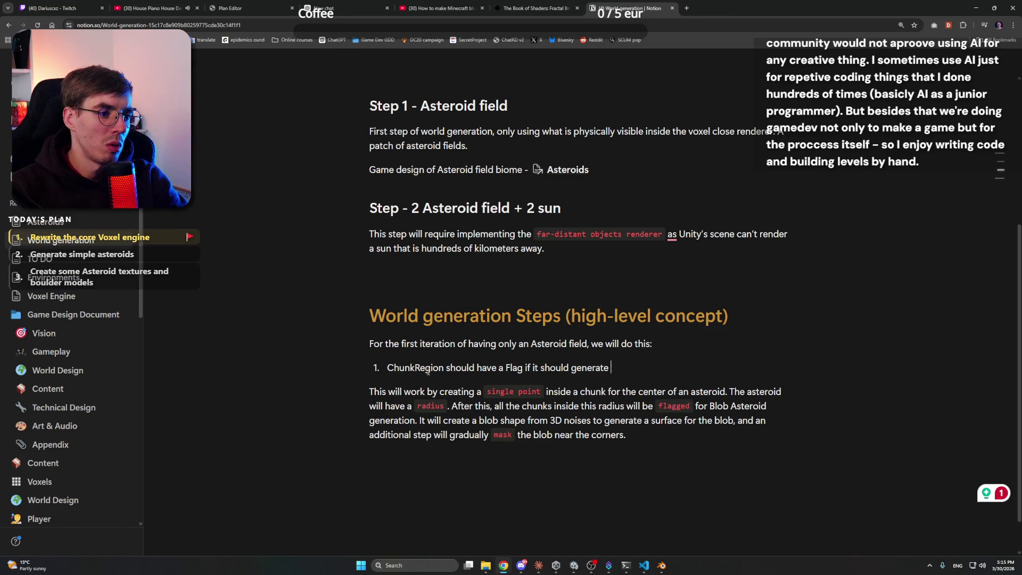
type("Asteroids inside.")
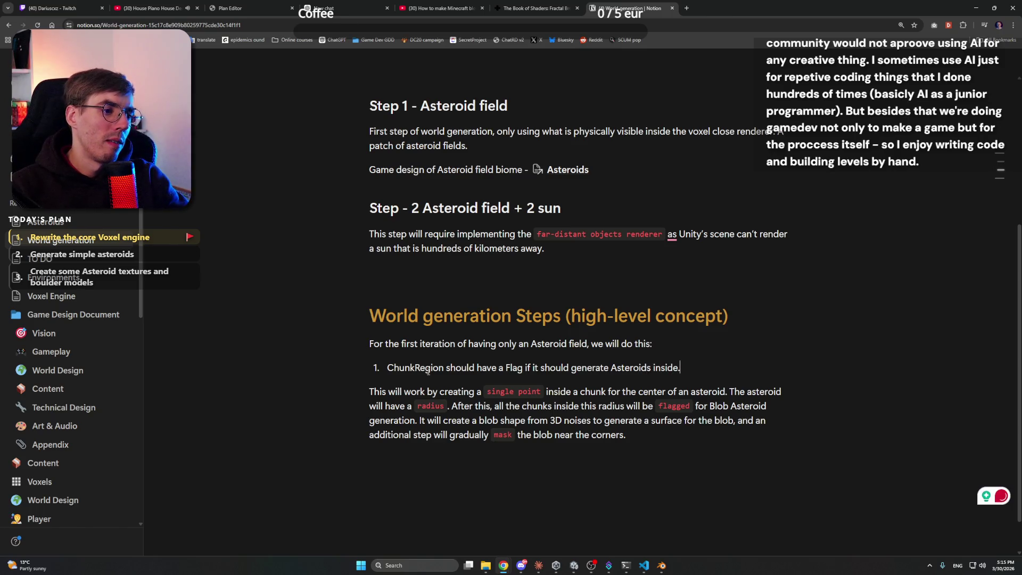
type(" No")
key("BackSpace")
key("BackSpace")
type("For now, let's keep that ")
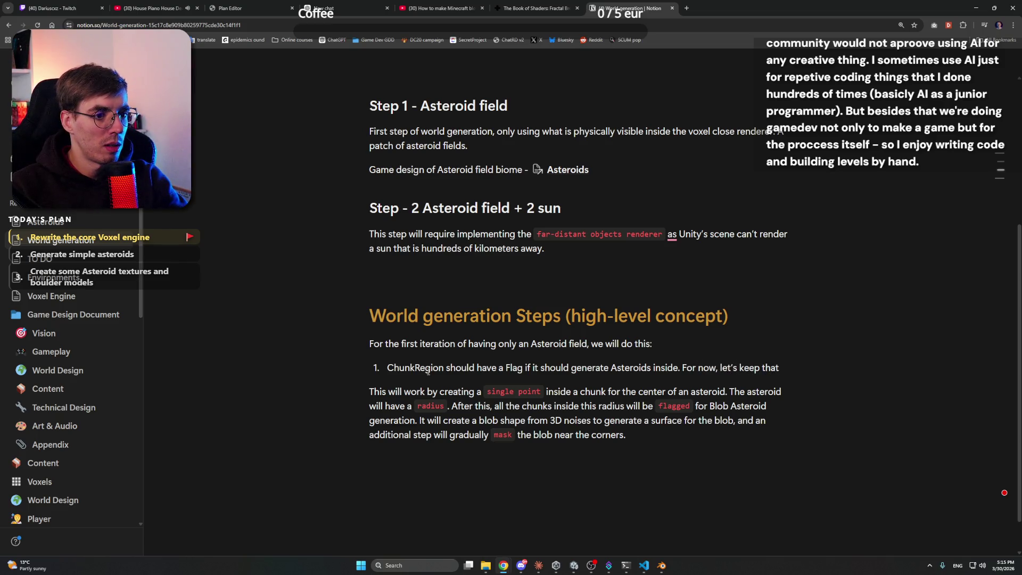
type("every chunkRegion will have that. ")
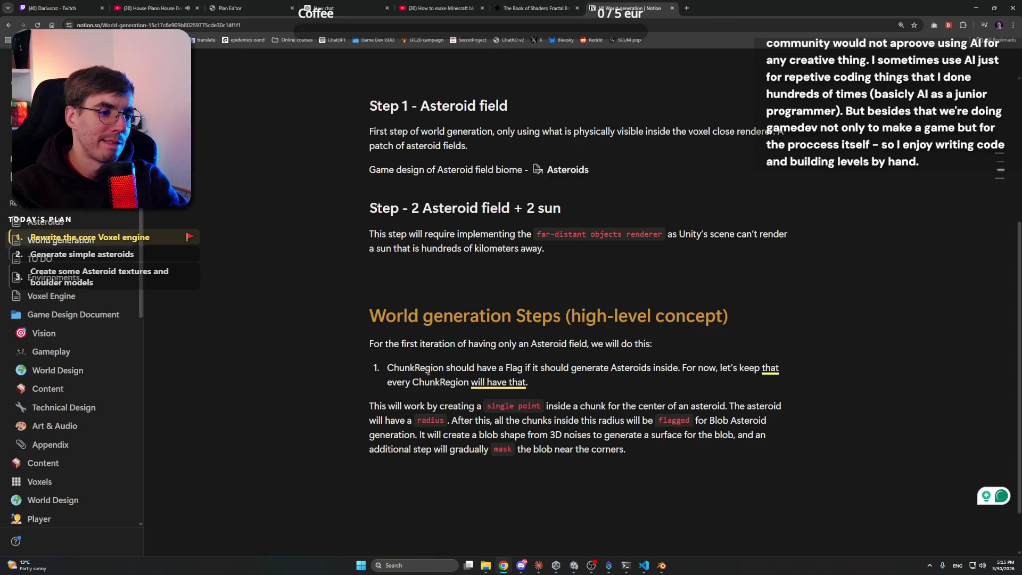
type("La")
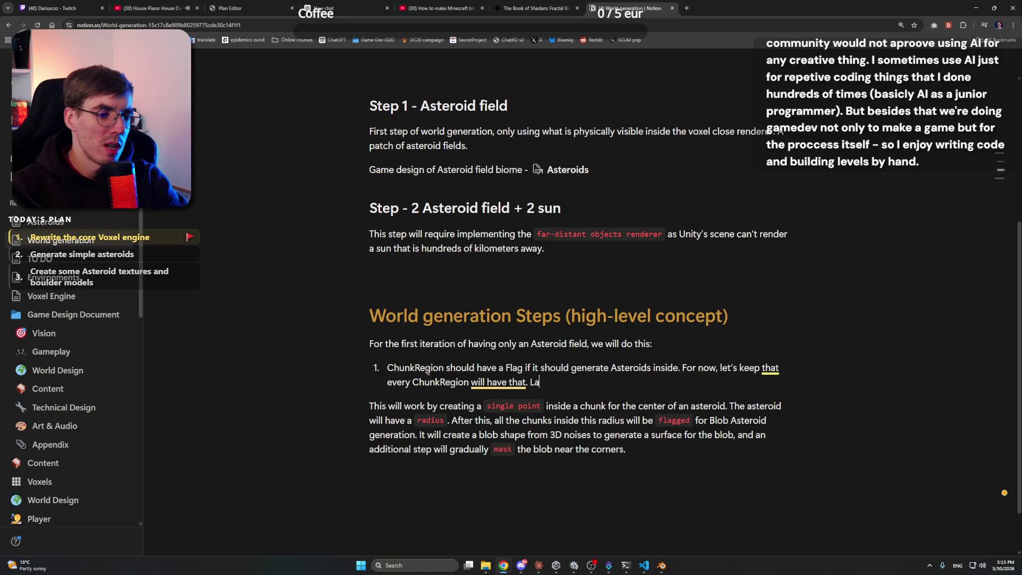
type("ter I will introduce")
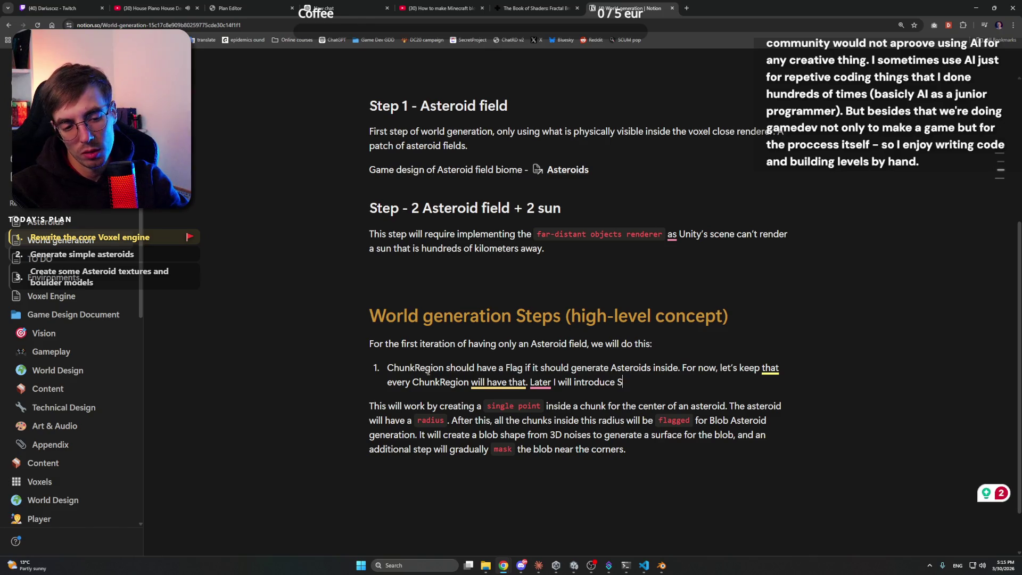
type("SolarSyste")
key("ctrl+shift+Left")
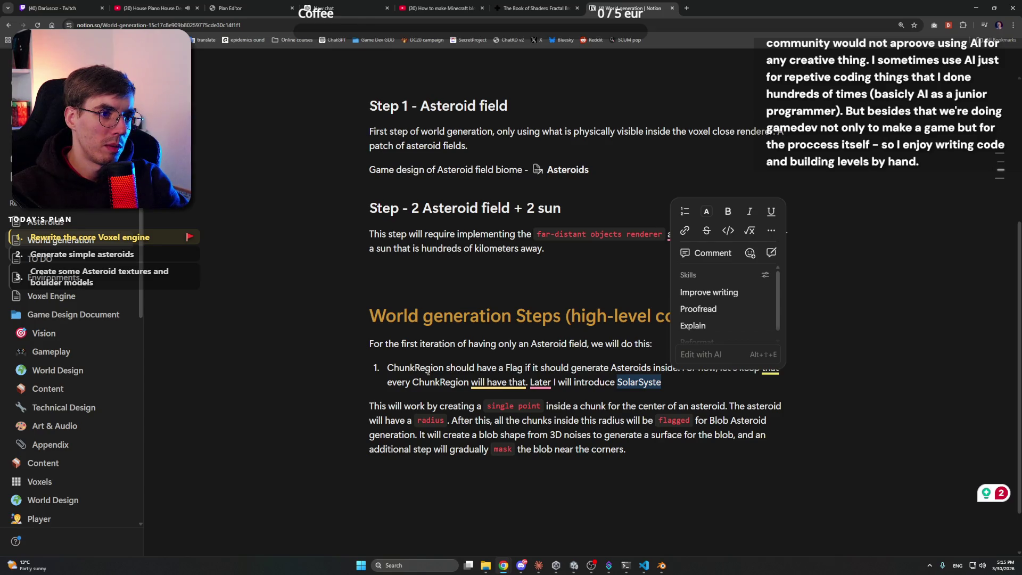
type("Ste")
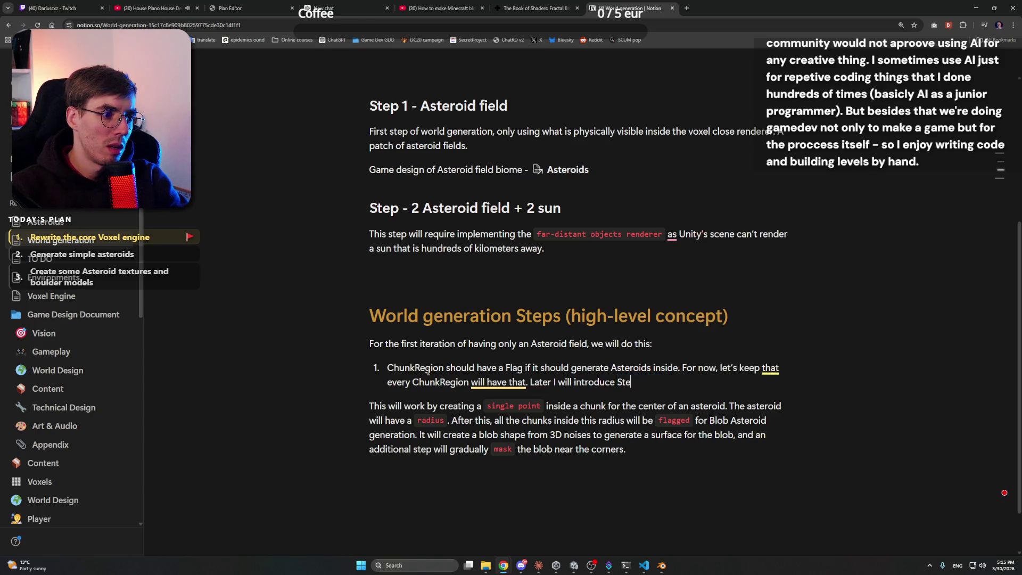
type("llarSystem ")
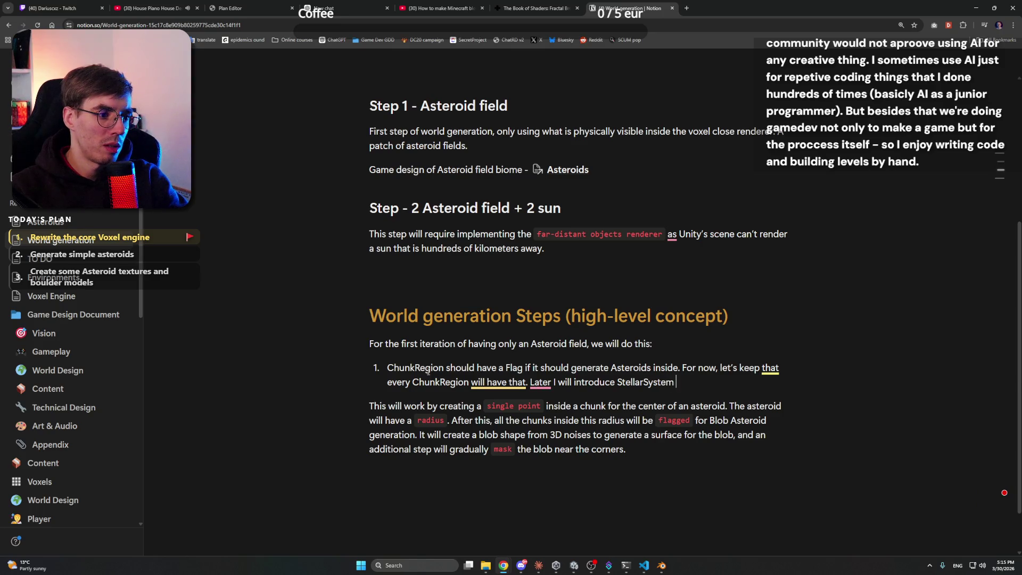
type("generation step, to")
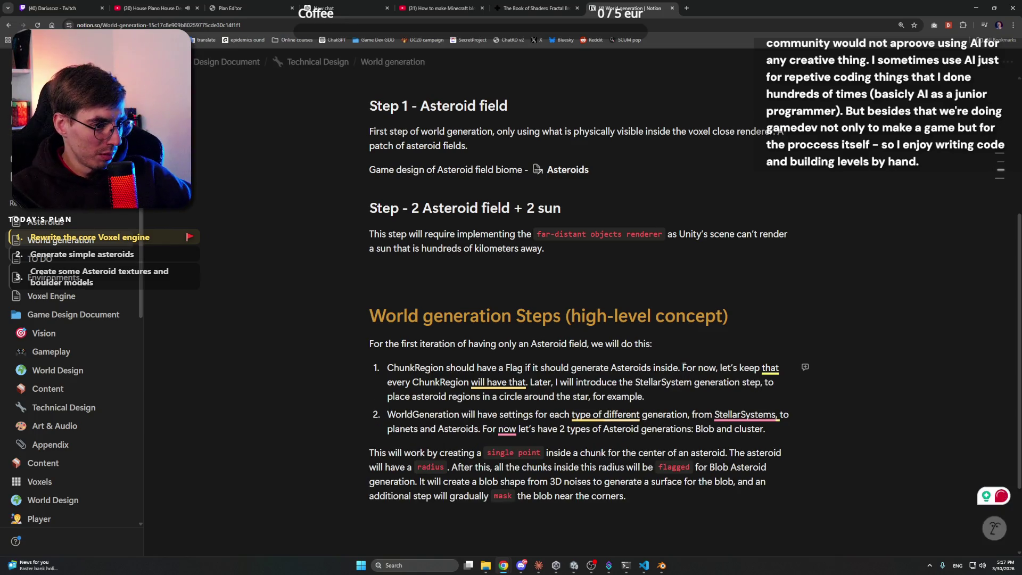
Accept the grammar fixes adding a comma after 'now' and removing 'different'
mouse_move(745, 416)
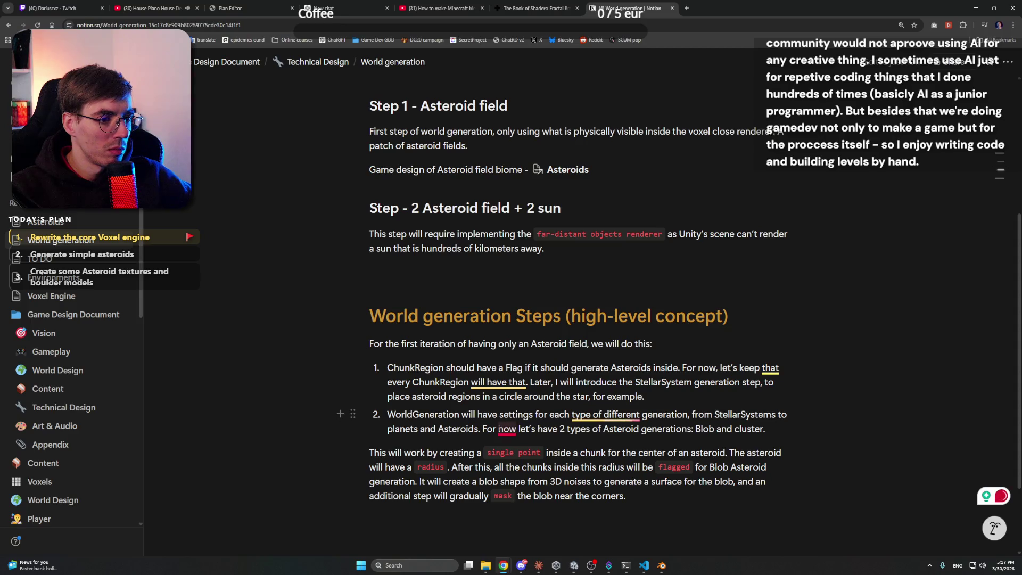
left_click(507, 461)
mouse_move(621, 415)
left_click(624, 449)
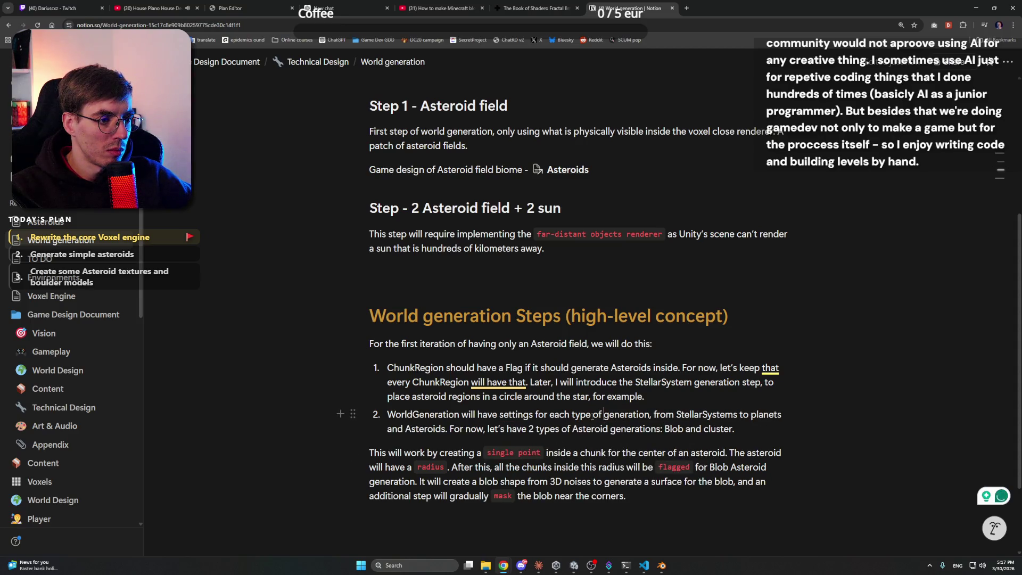
Add an empty third numbered item after 'Blob and cluster.'
left_click(749, 431)
key("shift+Return")
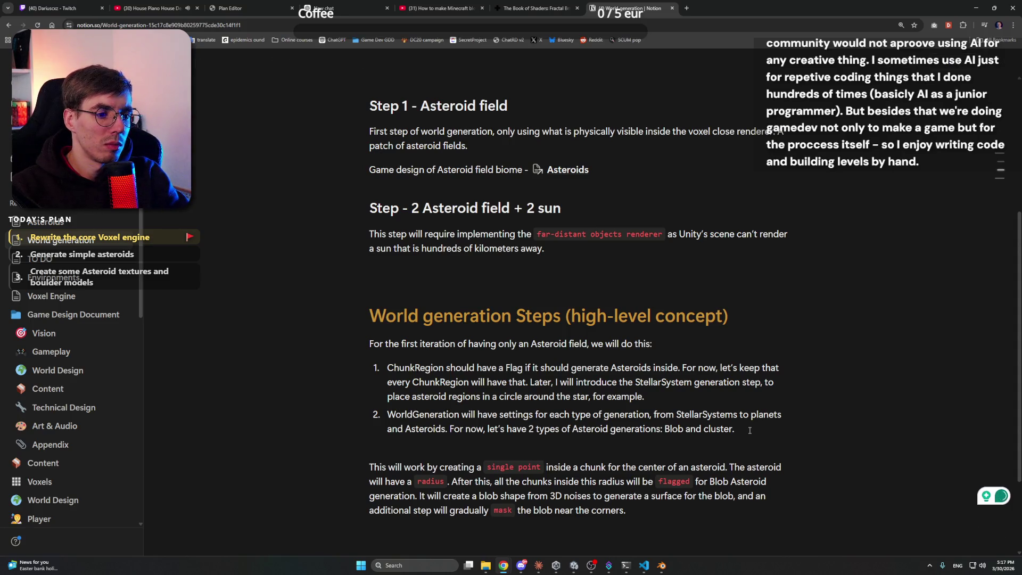
key("BackSpace")
key("Return")
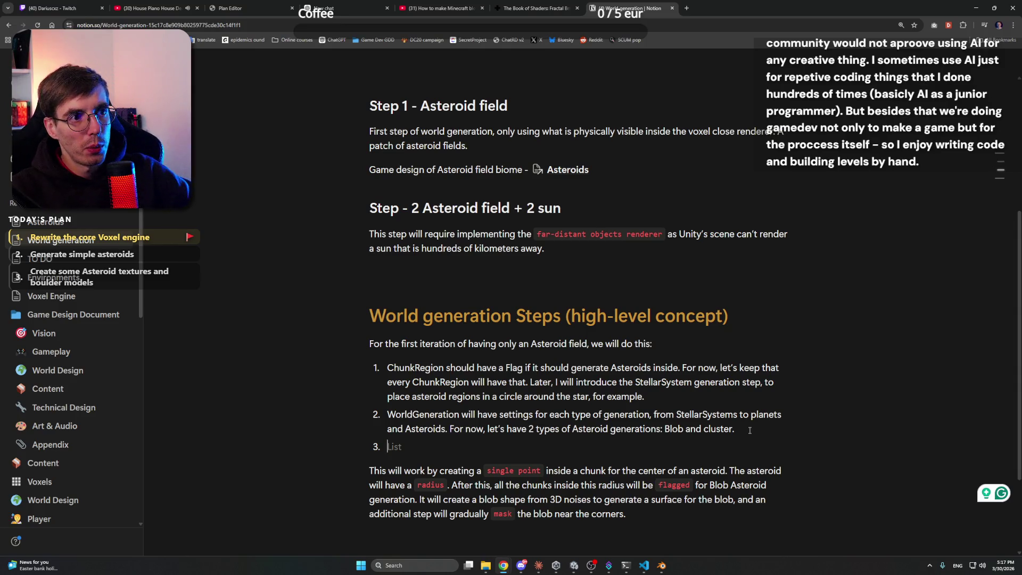
scroll(750, 430, "down", 2)
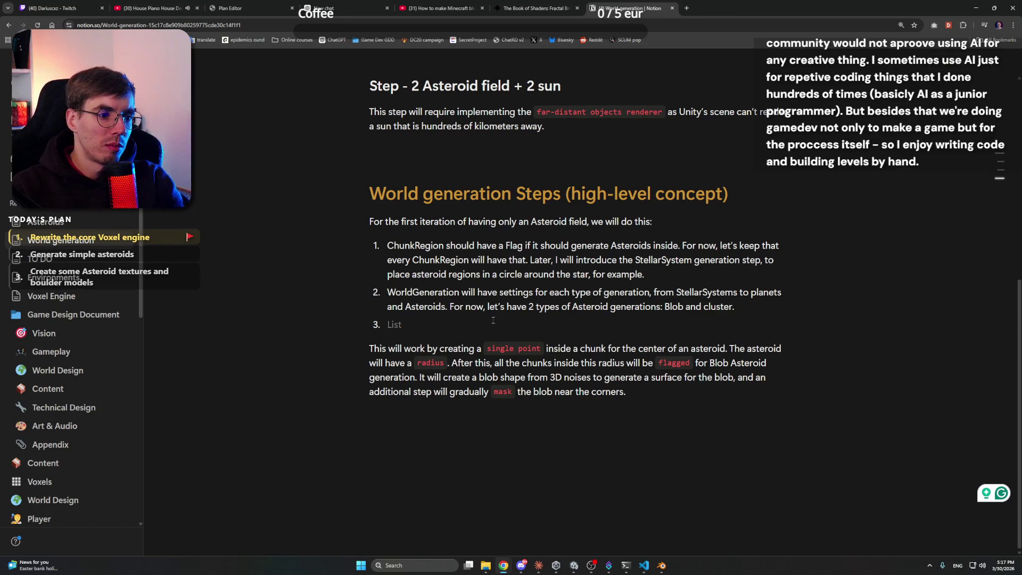
Write 'High-level generation generates points for asteroid origin.' as list item 3, then switch to Claude
type("In")
key("BackSpace")
key("BackSpace")
key("BackSpace")
type("High-level generat")
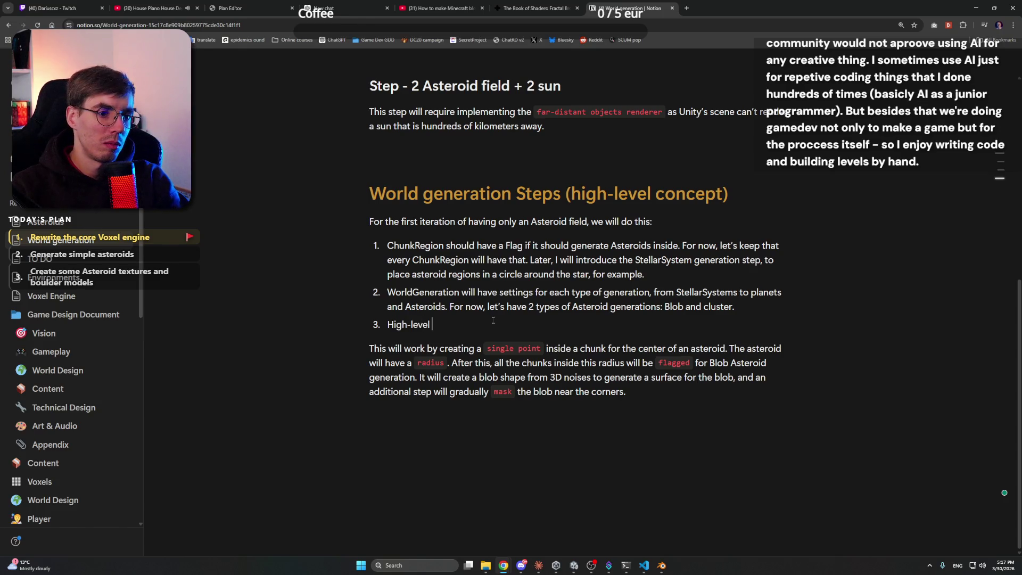
type("ion ")
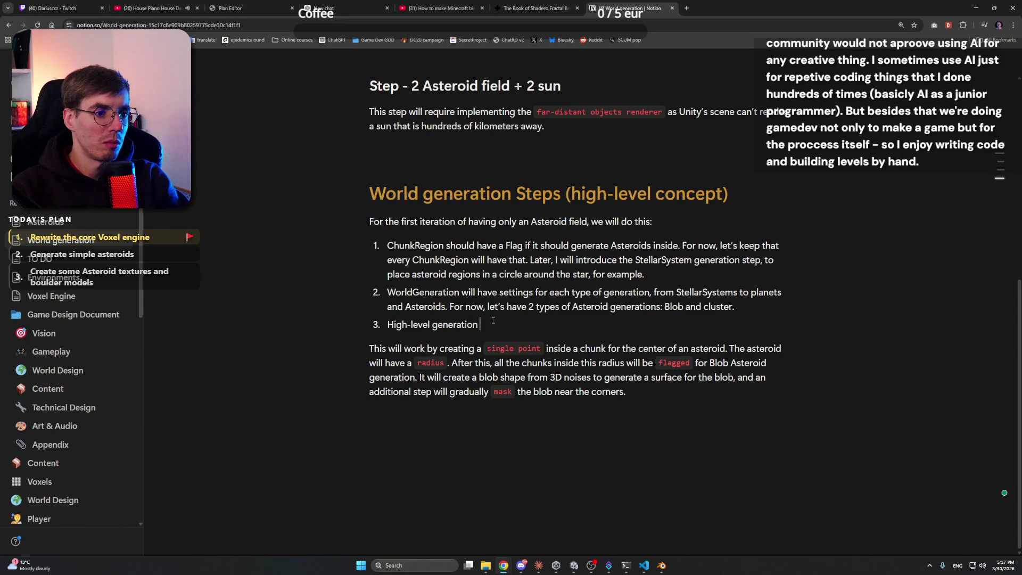
type("gene")
type("rates points of")
key("BackSpace")
key("BackSpace")
key("BackSpace")
type("for ")
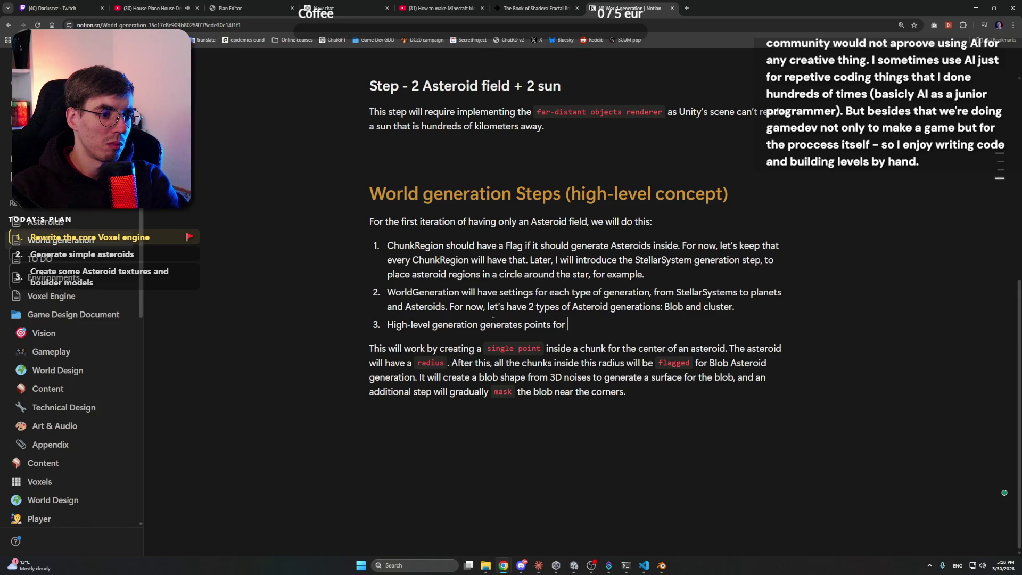
type("asteroid origin.")
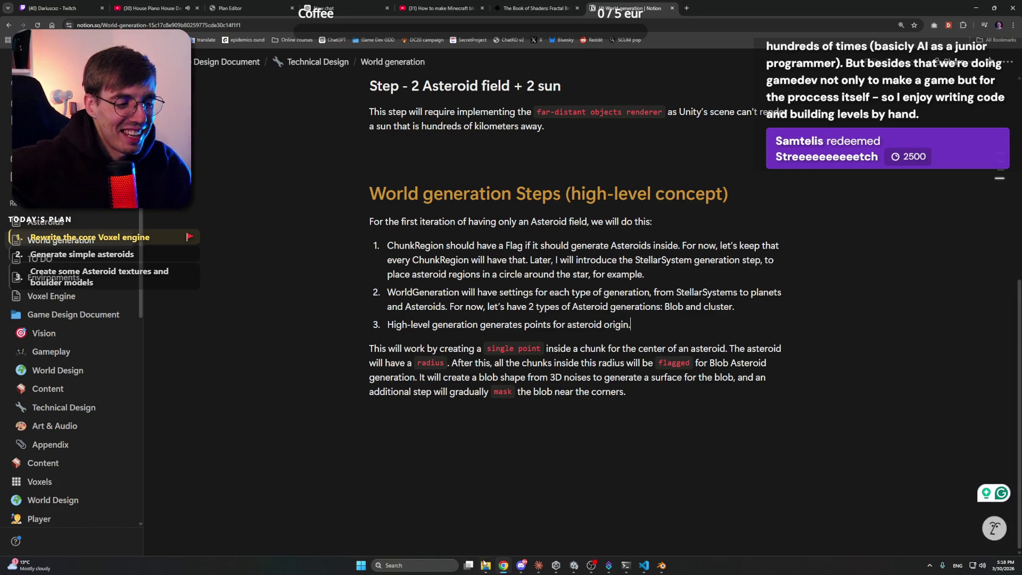
left_click(534, 570)
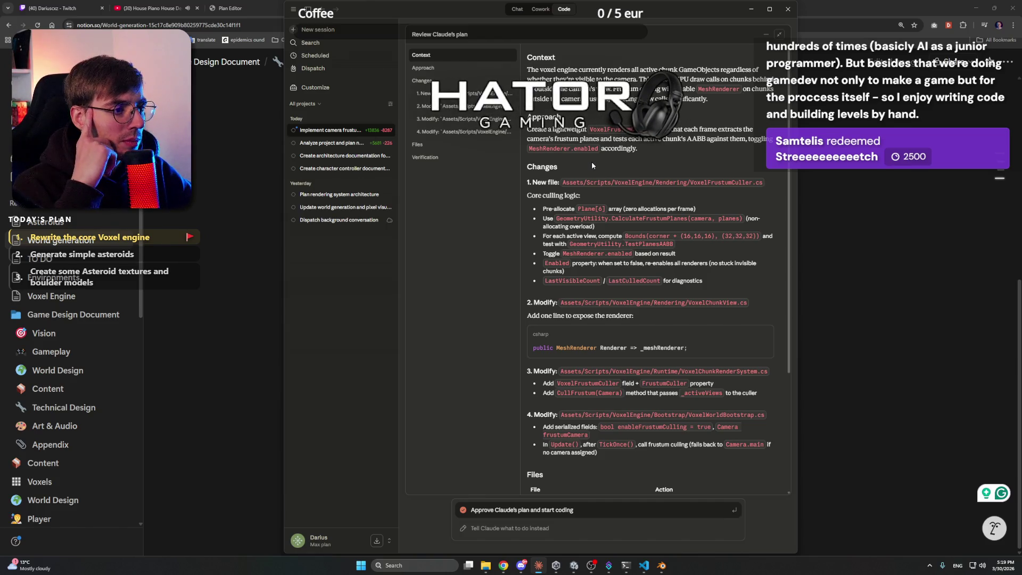
Approve Claude's frustum-culling plan to start coding, then return to Notion
scroll(592, 164, "down", 3)
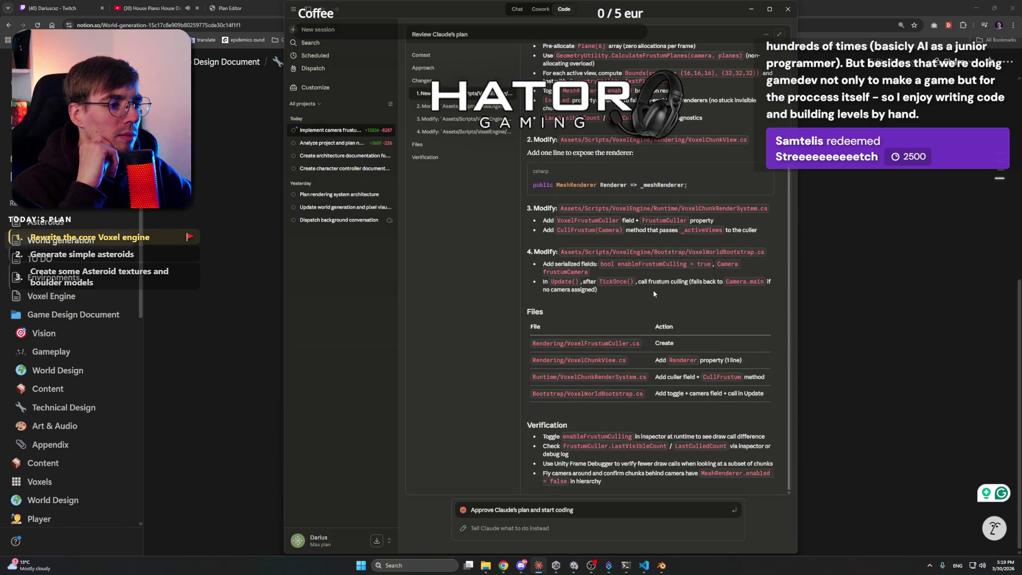
left_click(579, 509)
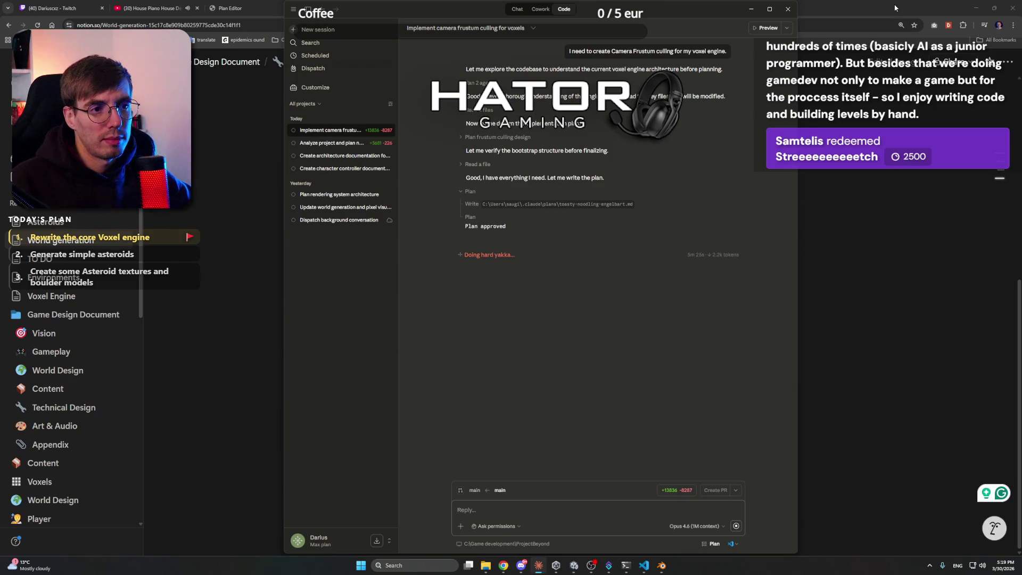
left_click(895, 8)
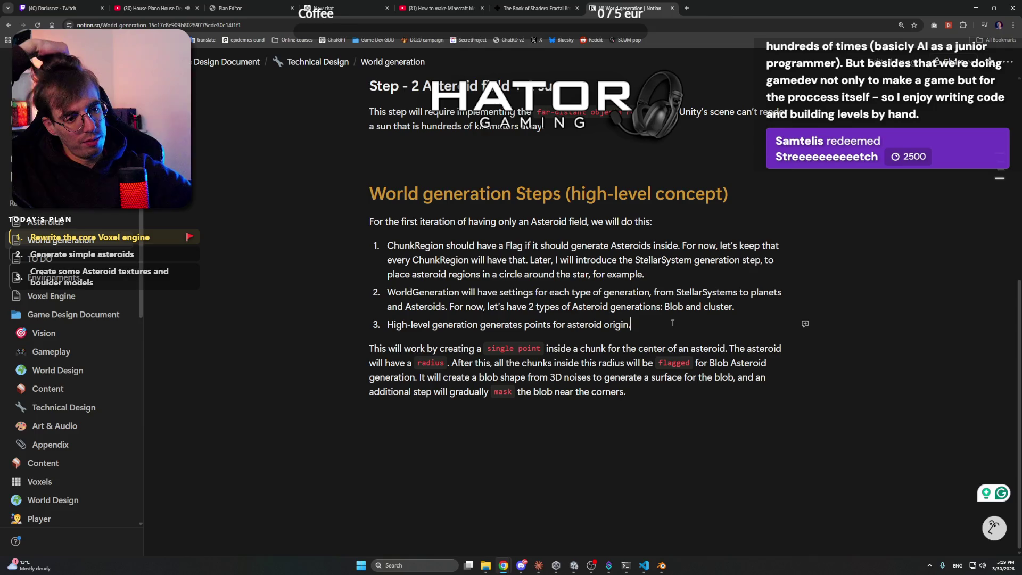
Select and delete item 3's sentence 'High-level generation generates points for asteroid origin.'
double_click(468, 324)
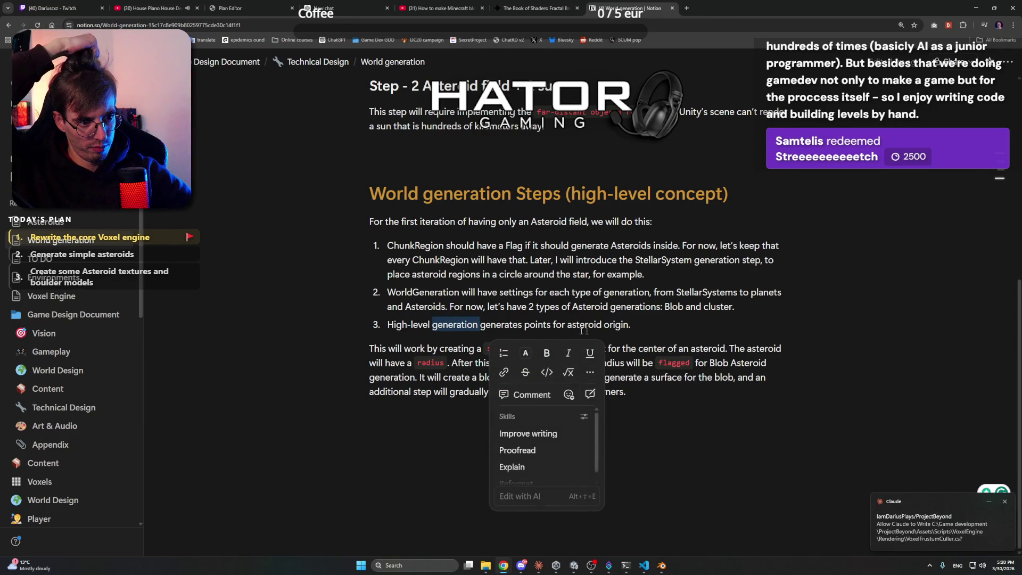
left_click(646, 329)
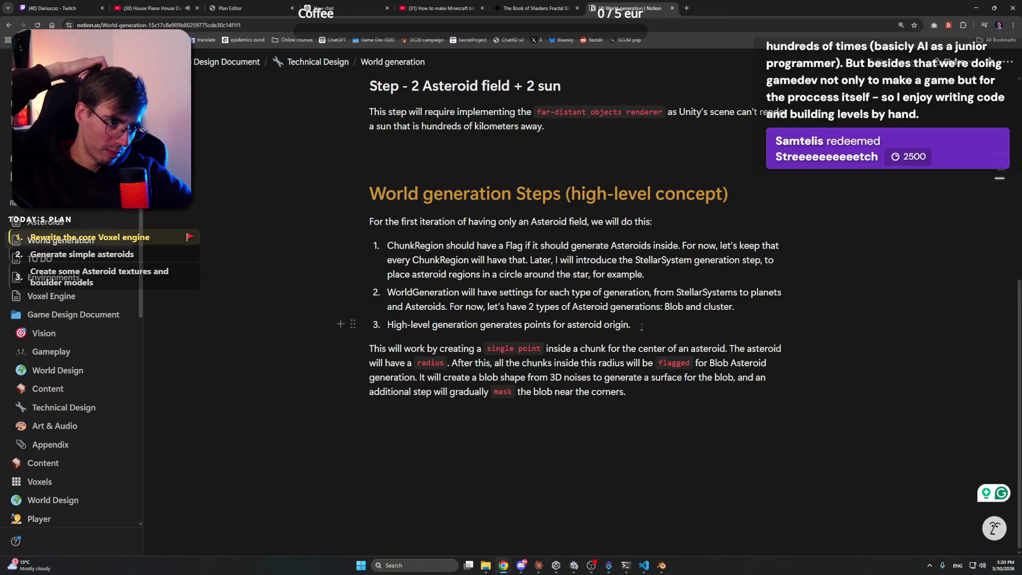
left_click_drag(643, 326, 387, 326)
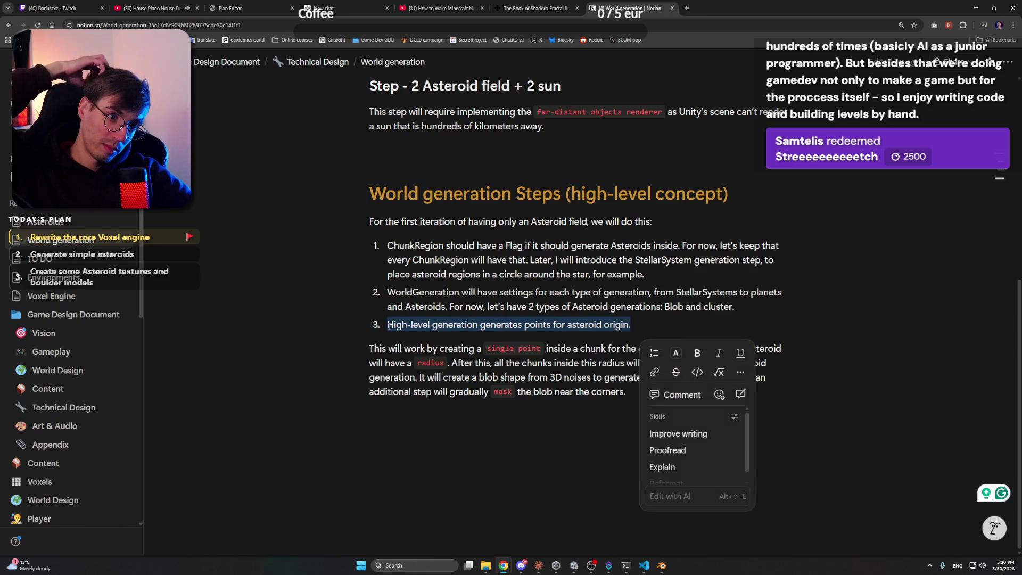
left_click(666, 328)
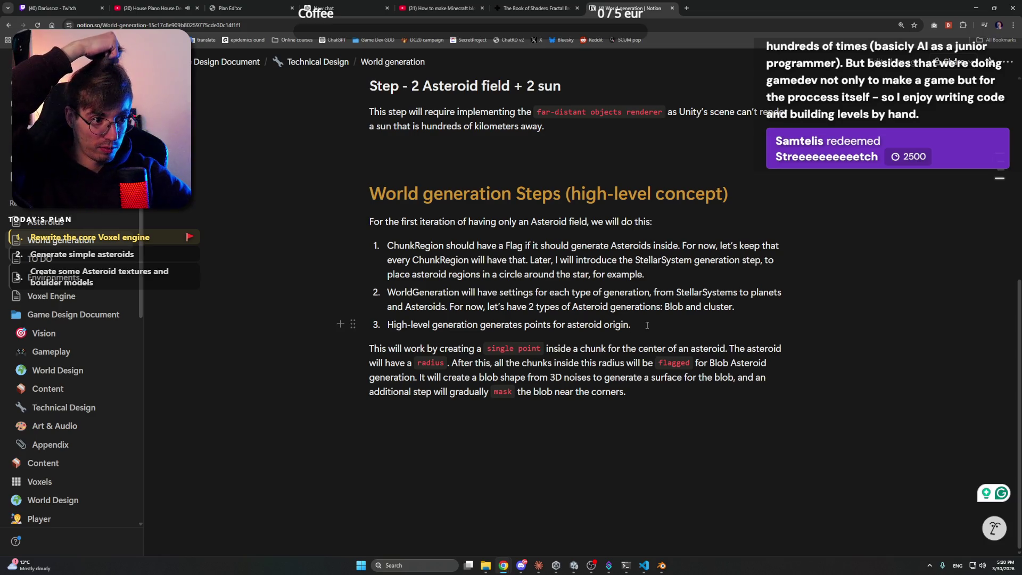
left_click_drag(643, 325, 388, 326)
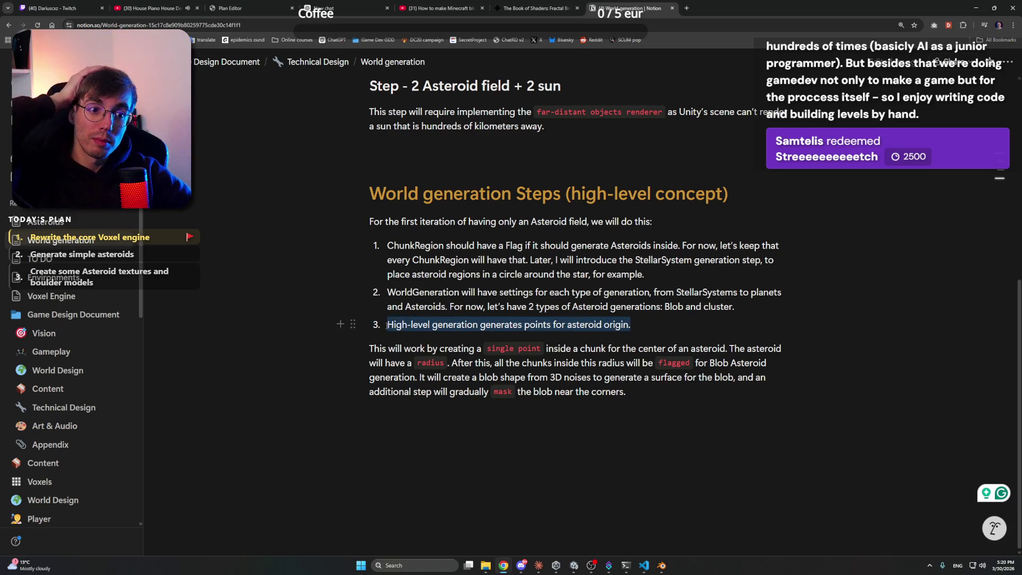
left_click_drag(643, 326, 387, 325)
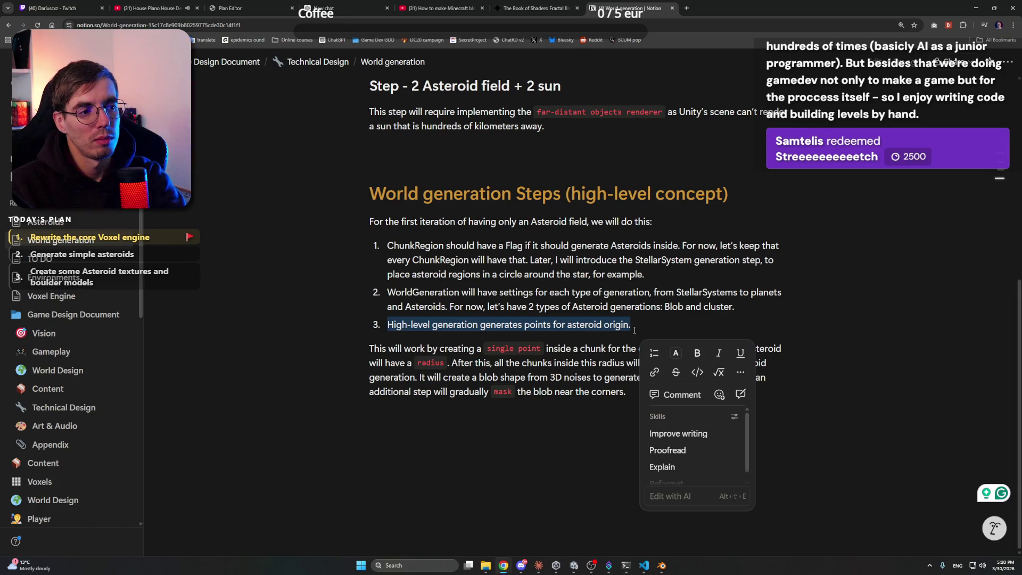
left_click_drag(633, 326, 387, 324)
key("Escape")
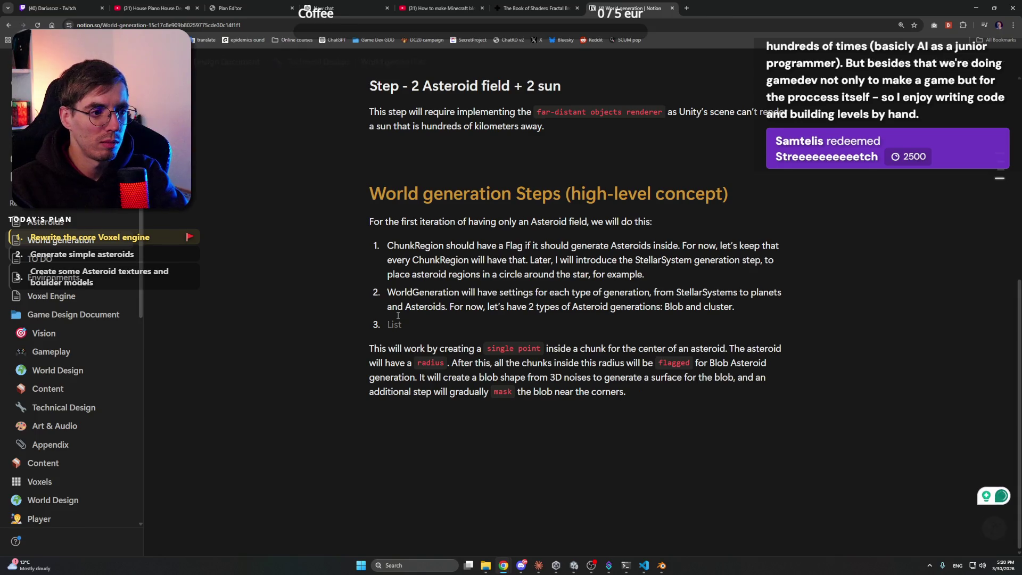
Complete item 3: 'ChunkRegion will place points of asteroid generation to Chunk generation metadata'
type("Chu")
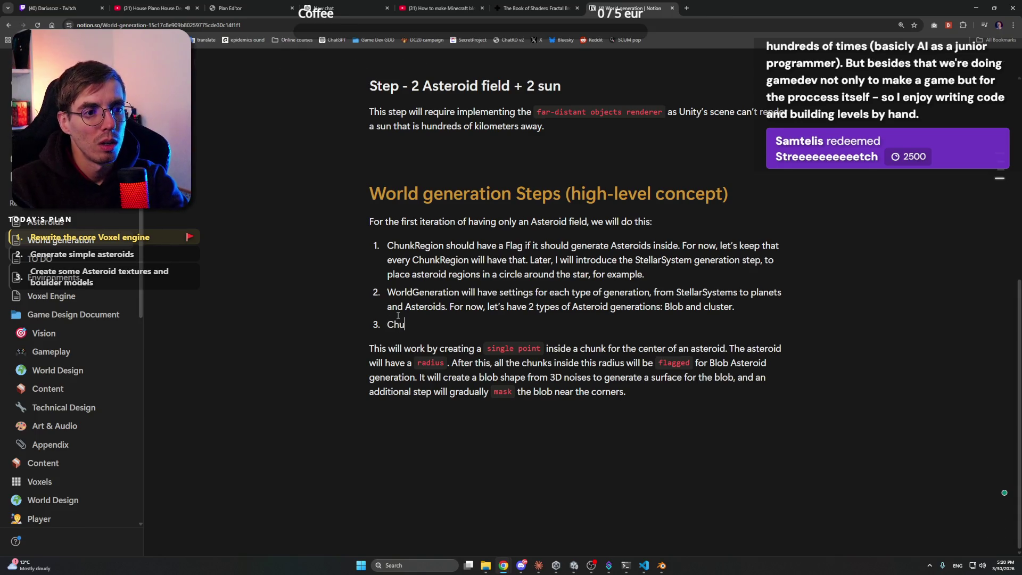
type("nkREgio")
key("BackSpace")
key("BackSpace")
key("BackSpace")
type("egion will")
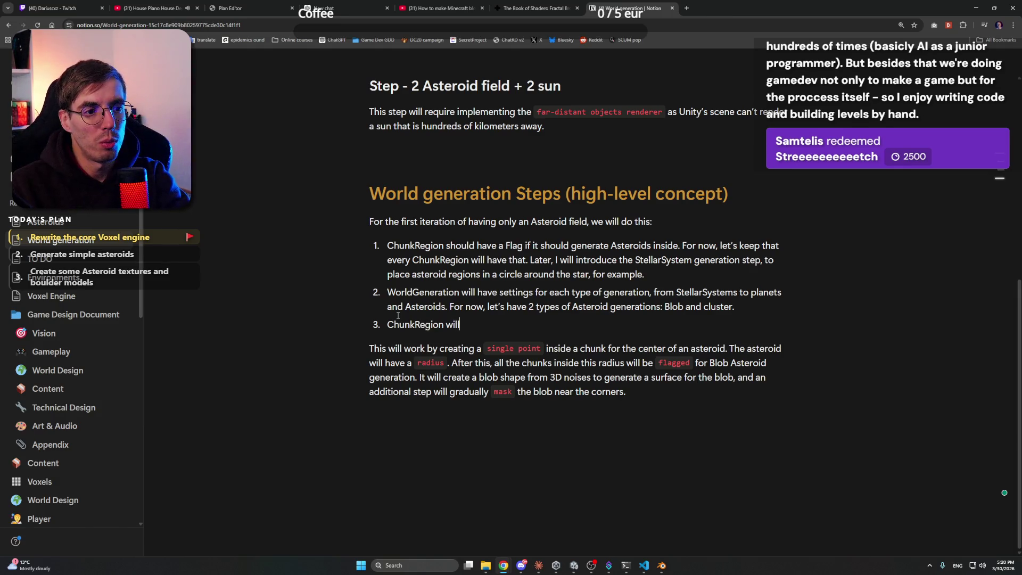
type(" place ")
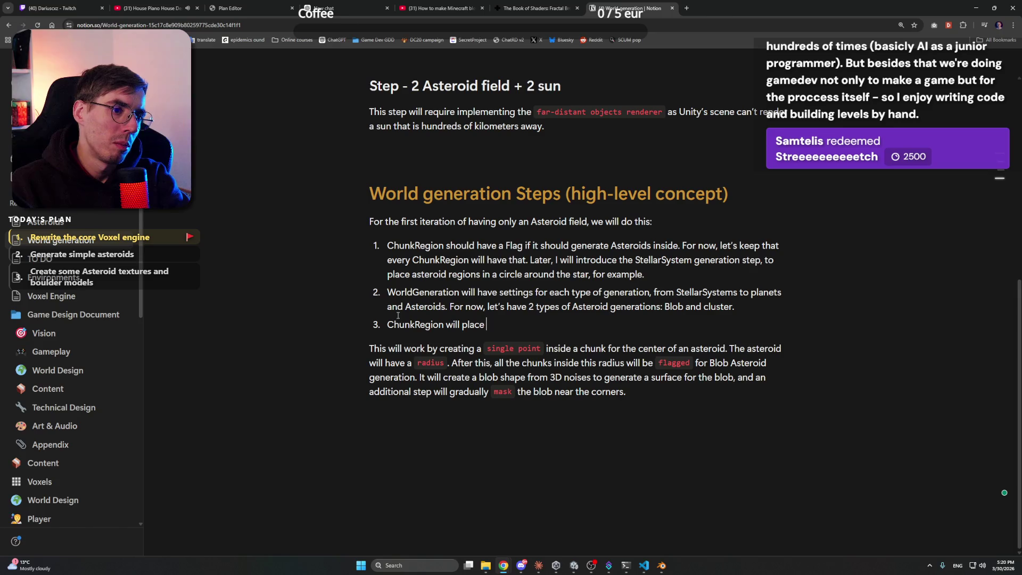
type("poi")
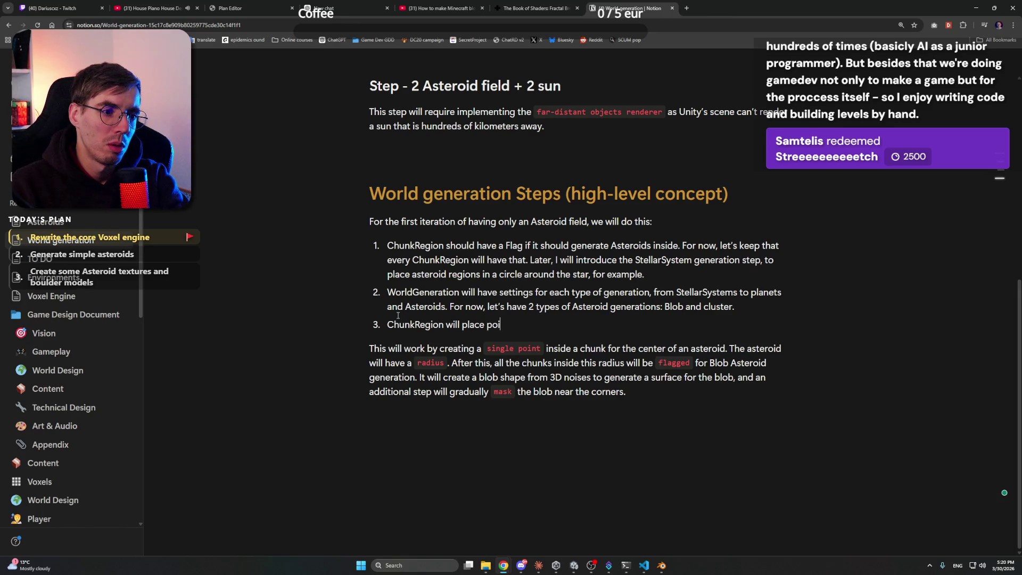
type("nts of ")
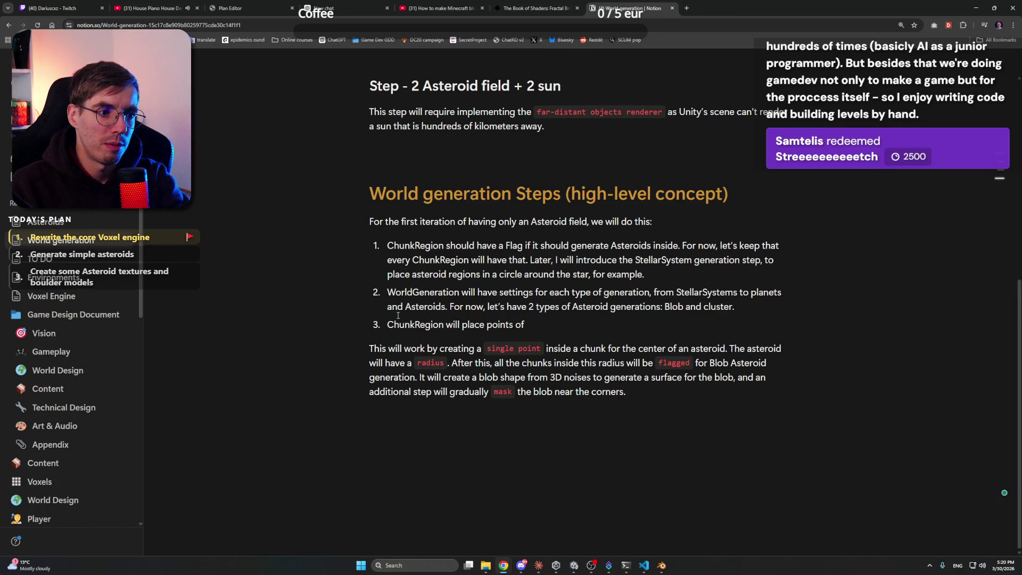
type("asteroid generation to ")
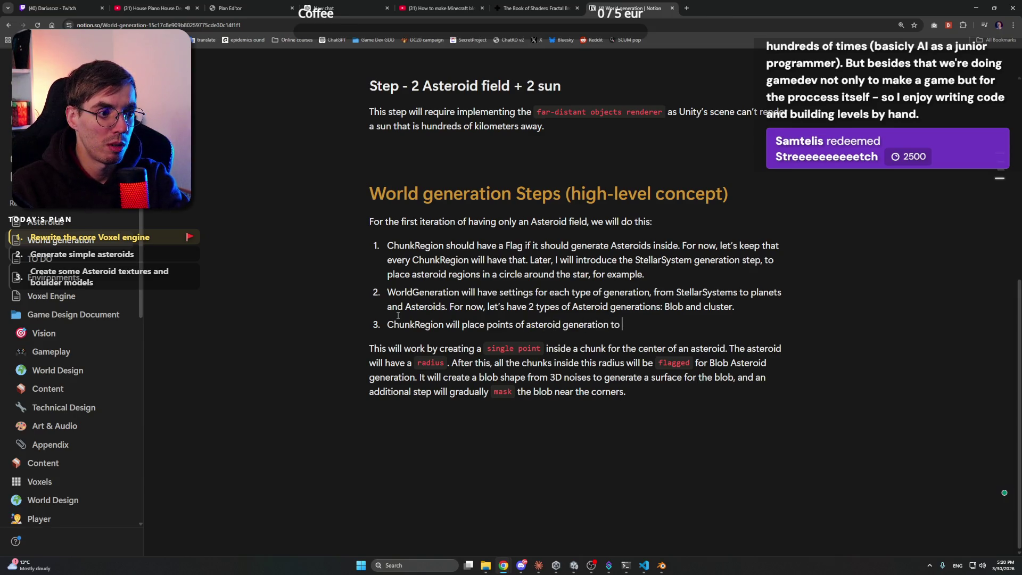
type("Chunk")
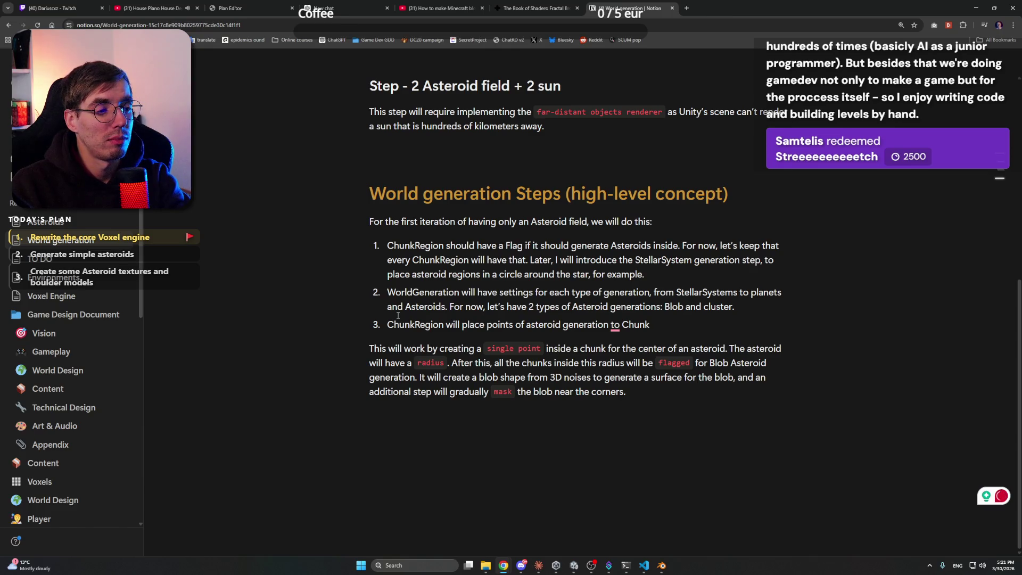
type("gener")
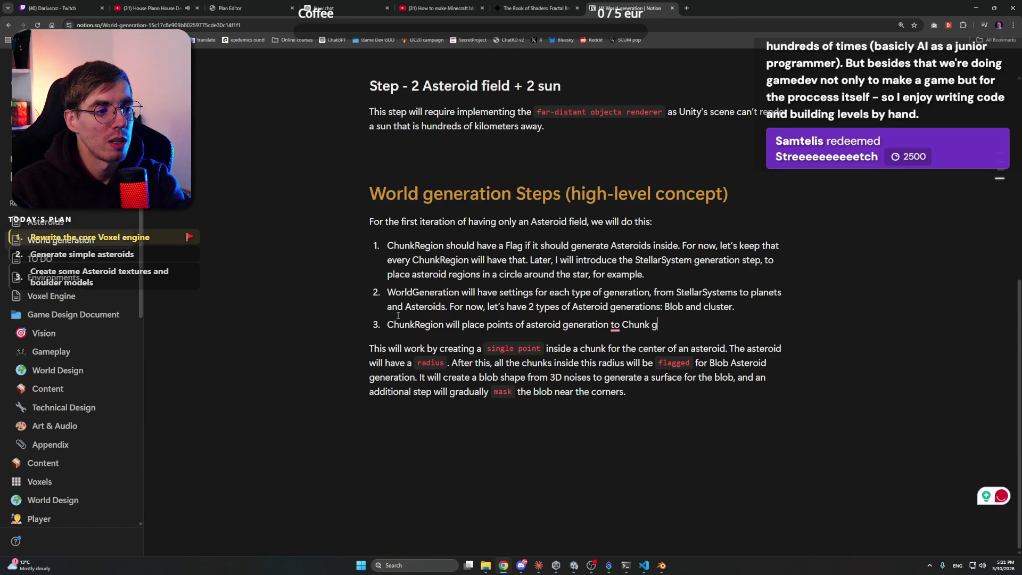
type("ation metada")
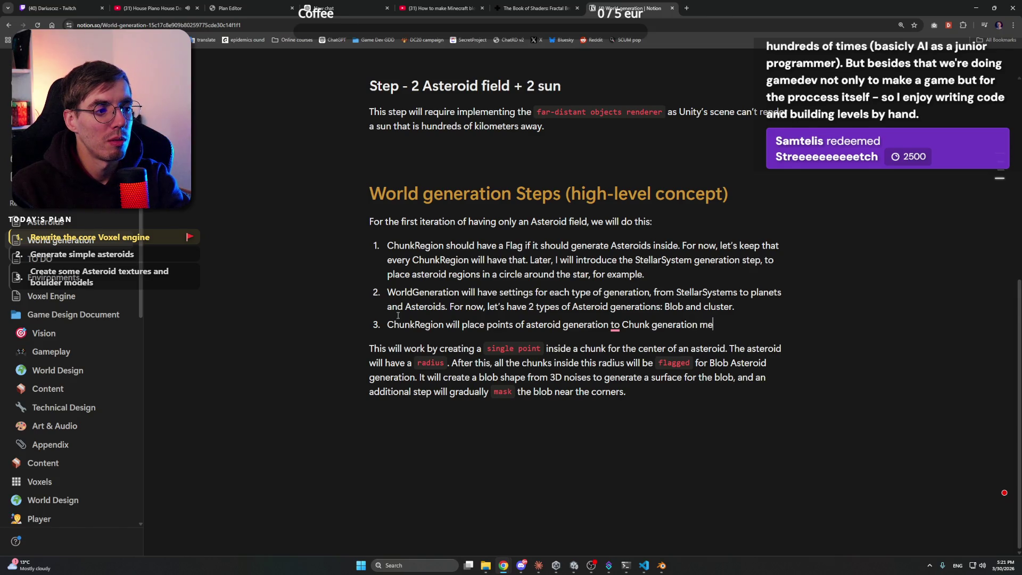
key("BackSpace")
key("BackSpace")
key("BackSpace")
type("data.")
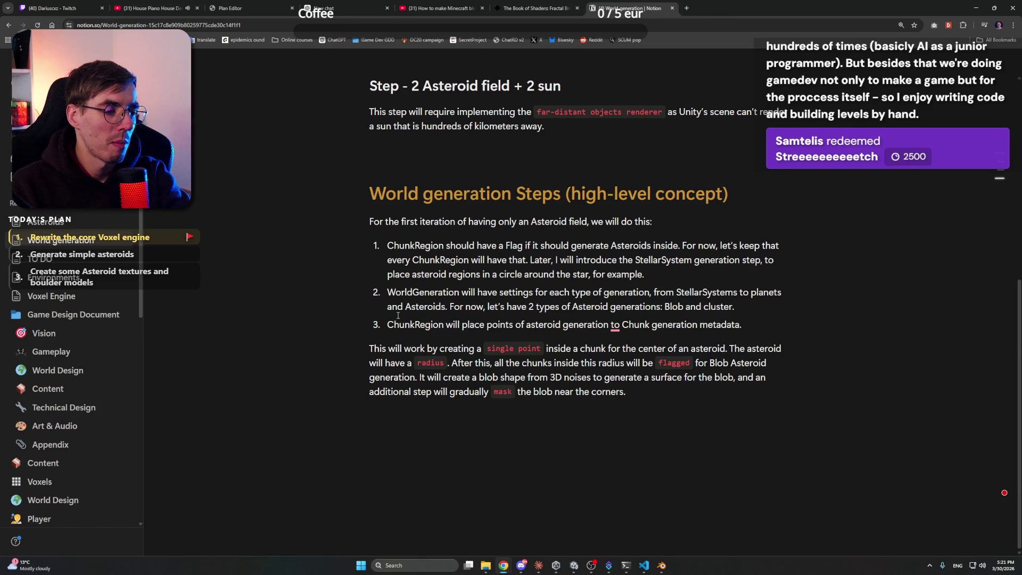
Accept the spelling suggestion changing 'to' into 'in the', then start item 4
left_click(614, 323)
left_click(631, 349)
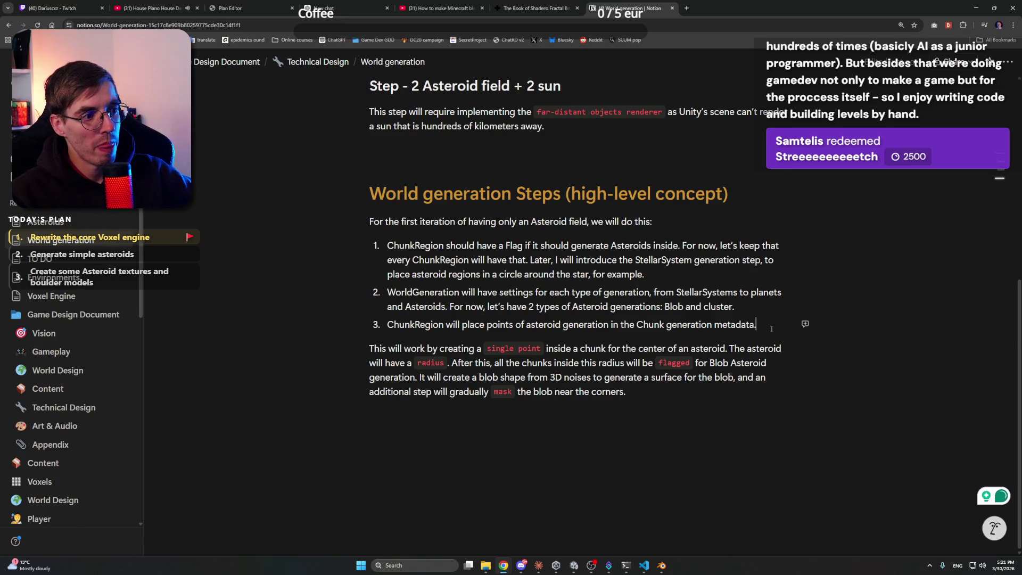
key("Return")
Write item 4: larger-than-chunk asteroid generation checks which other chunks fall into its generation, with 'it's' corrected to 'its'
type("As the asteroid generation could be l")
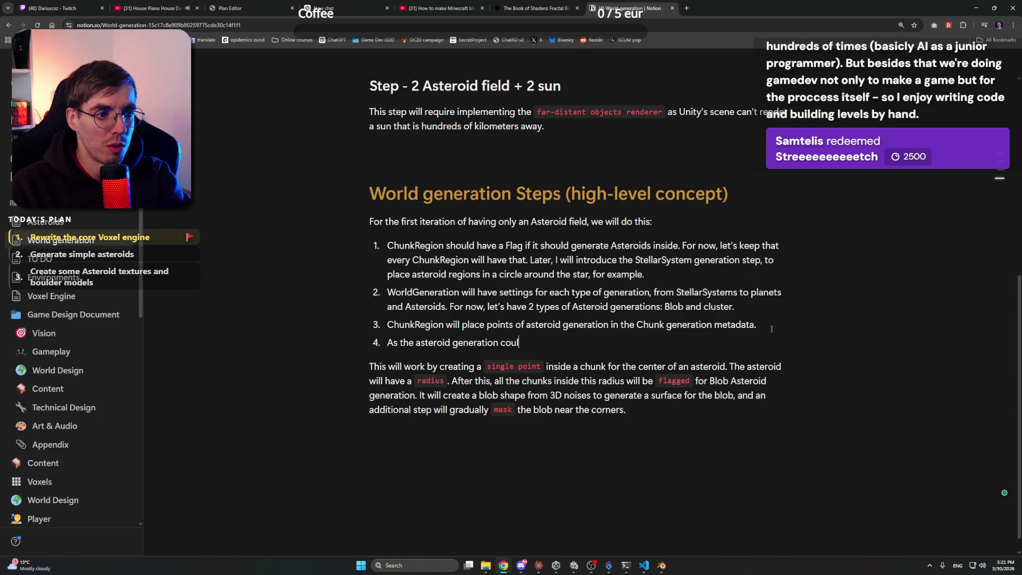
type("arg")
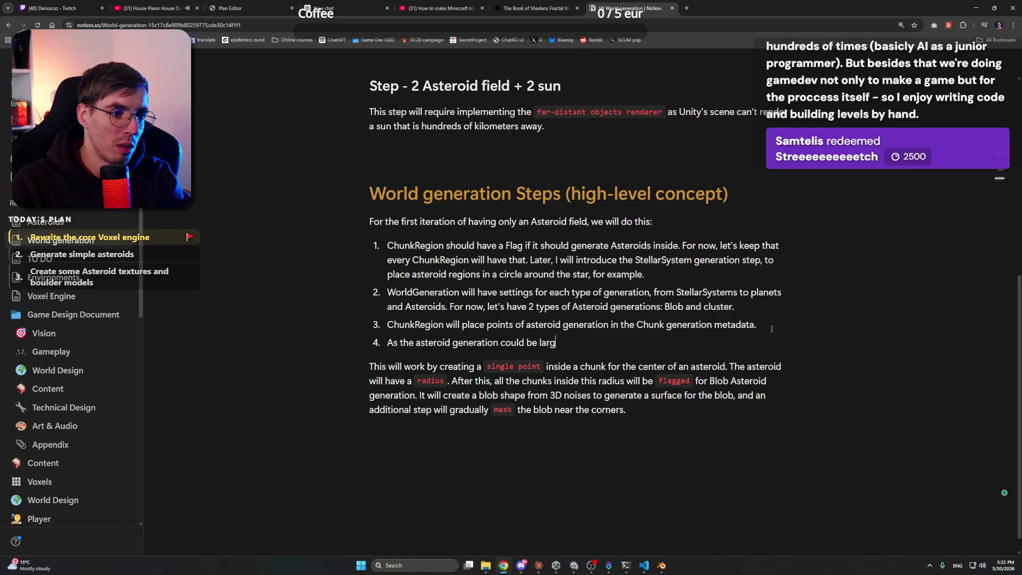
type("er than ")
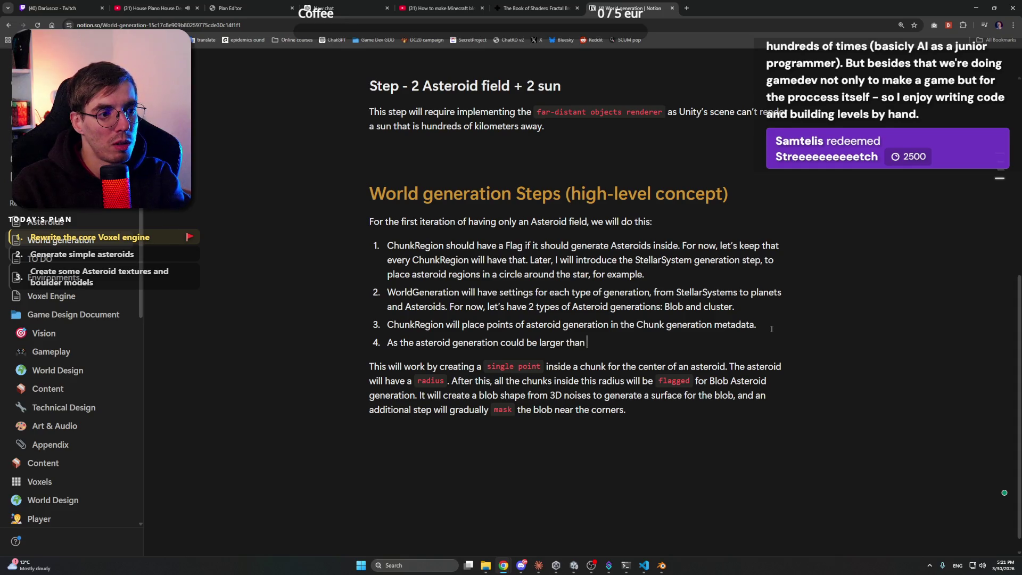
type("a single chunk, a")
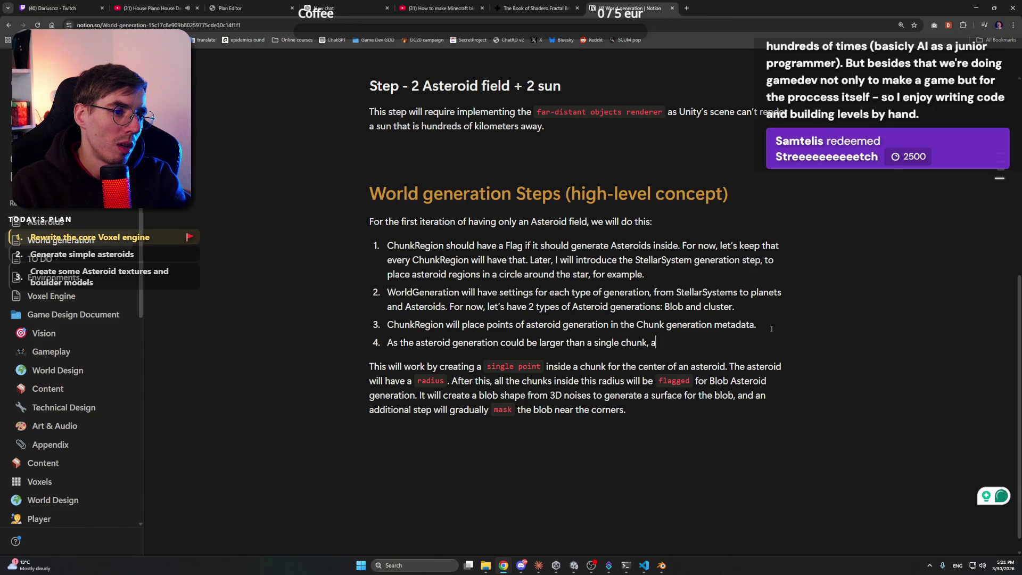
type("t a")
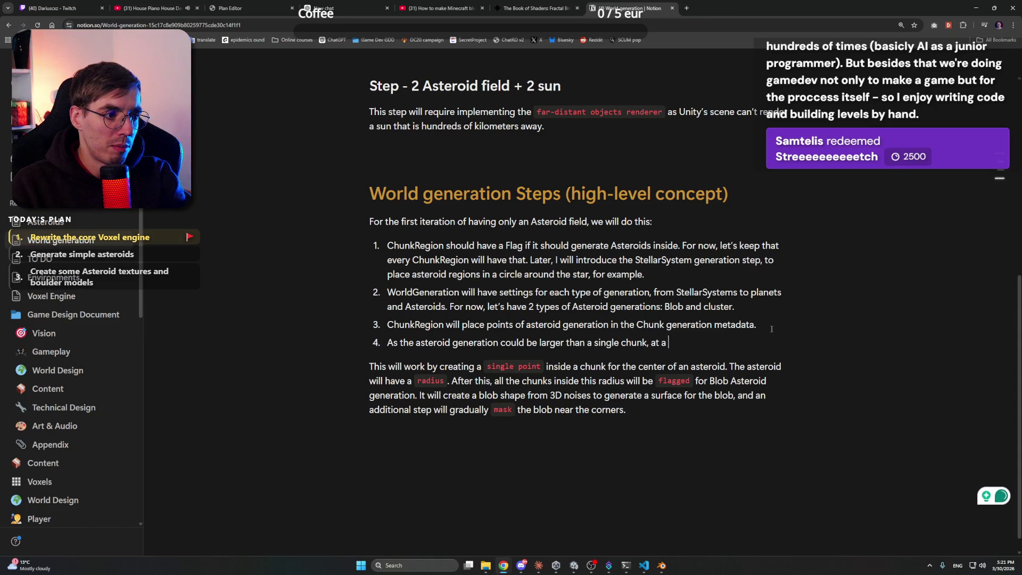
key("BackSpace")
type("the mo")
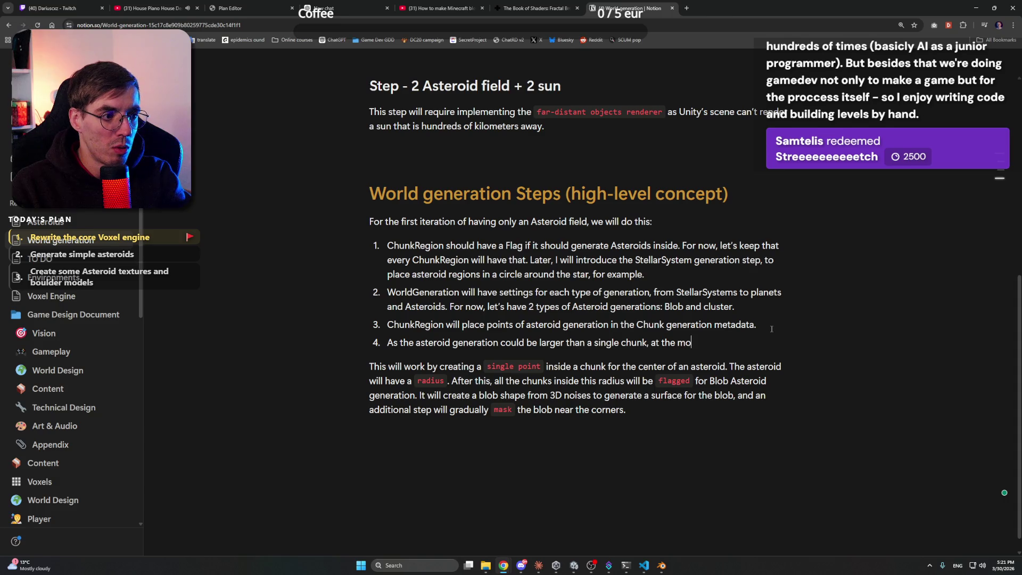
type("ment of poin")
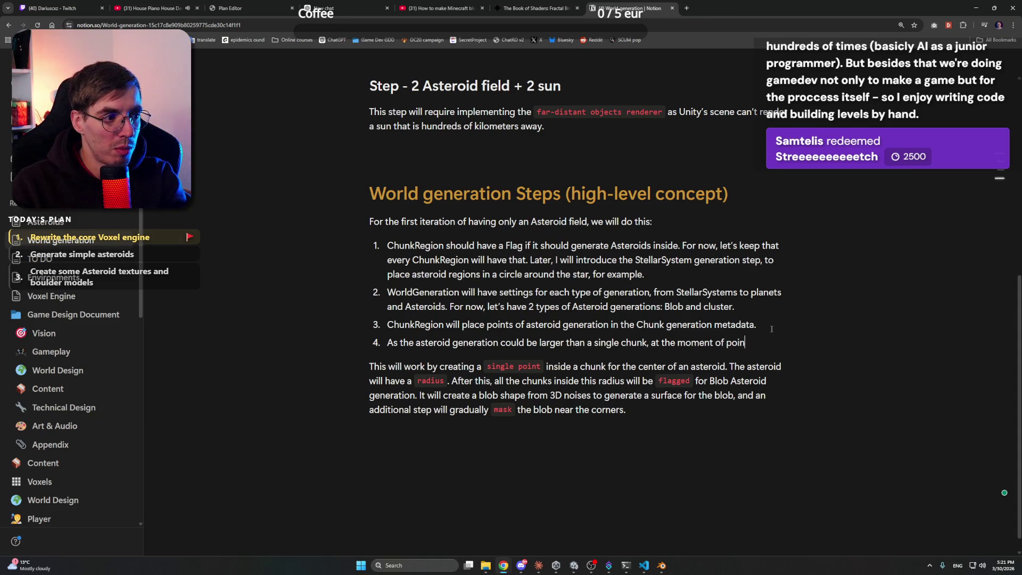
type("t pla")
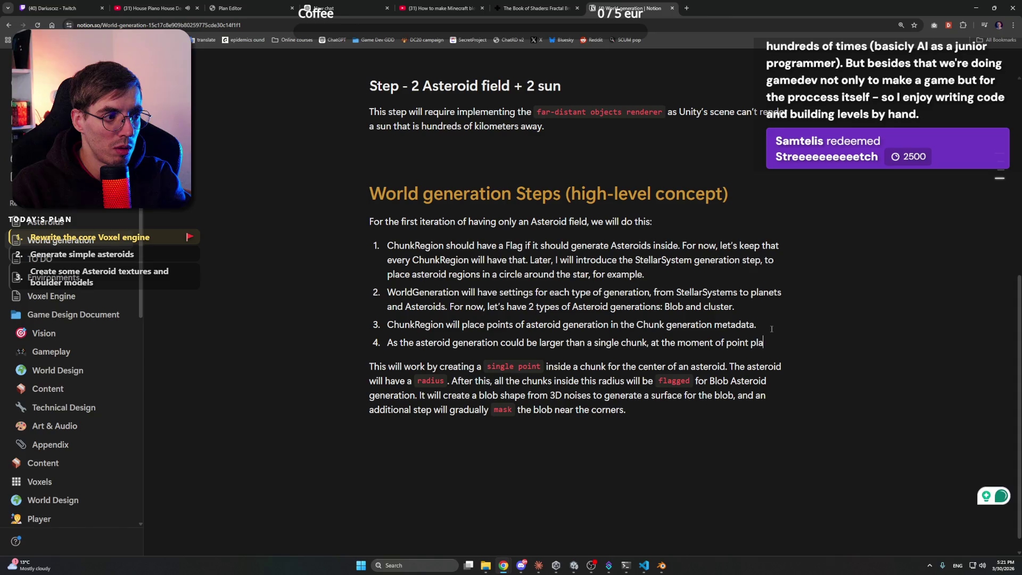
type("cement, it will also")
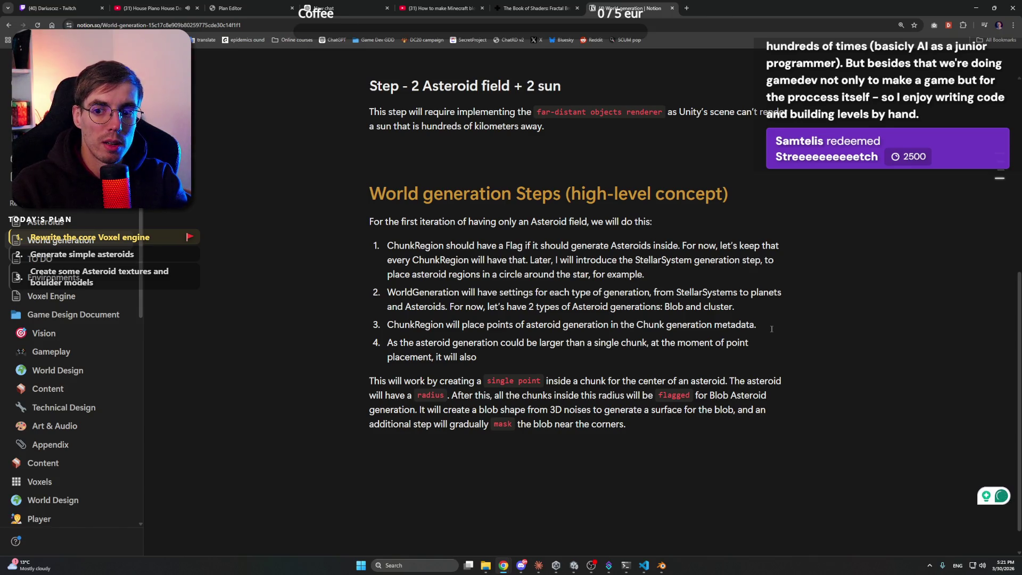
type(" calcu")
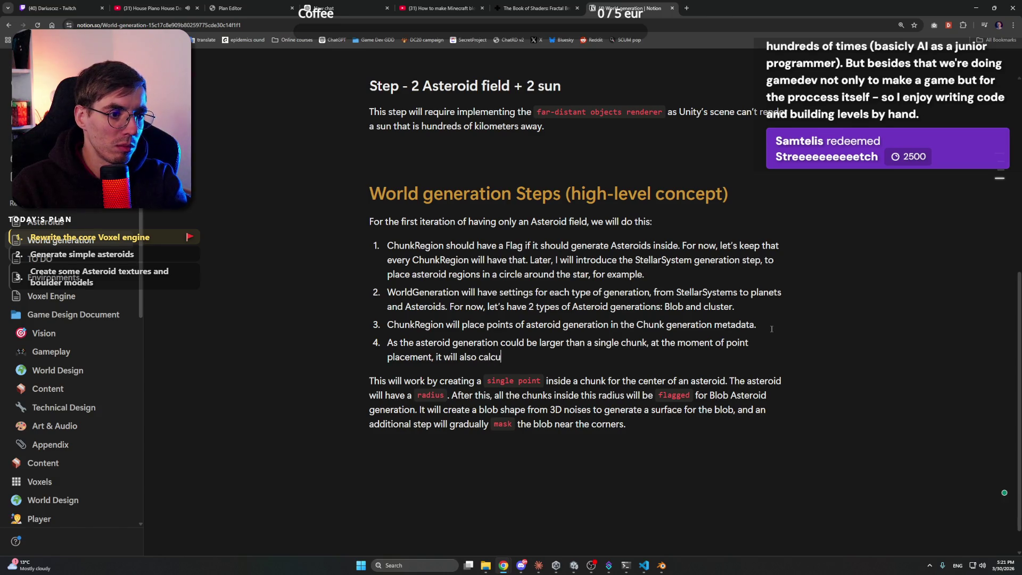
type("late if")
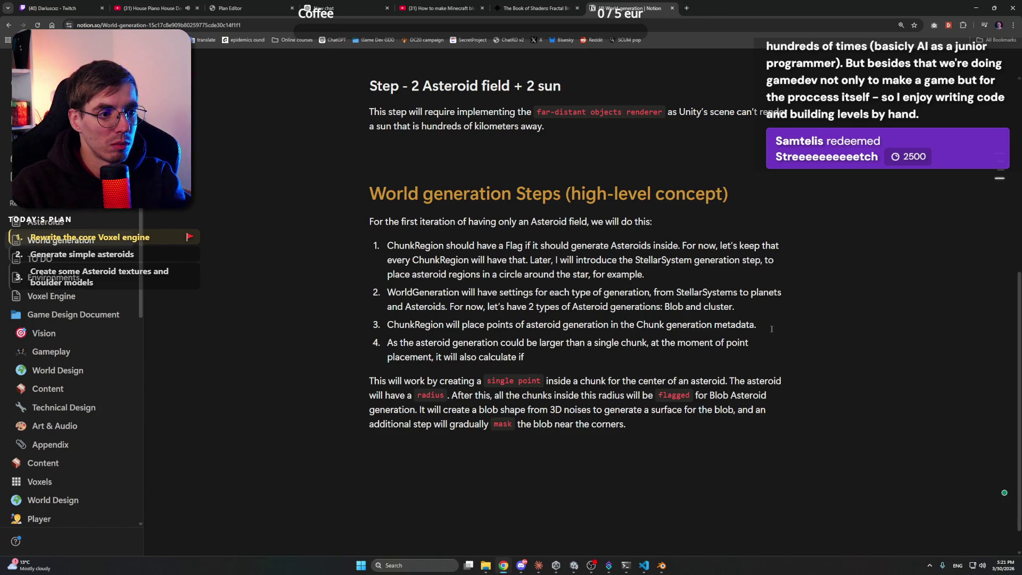
type(" other chunks fall into it'")
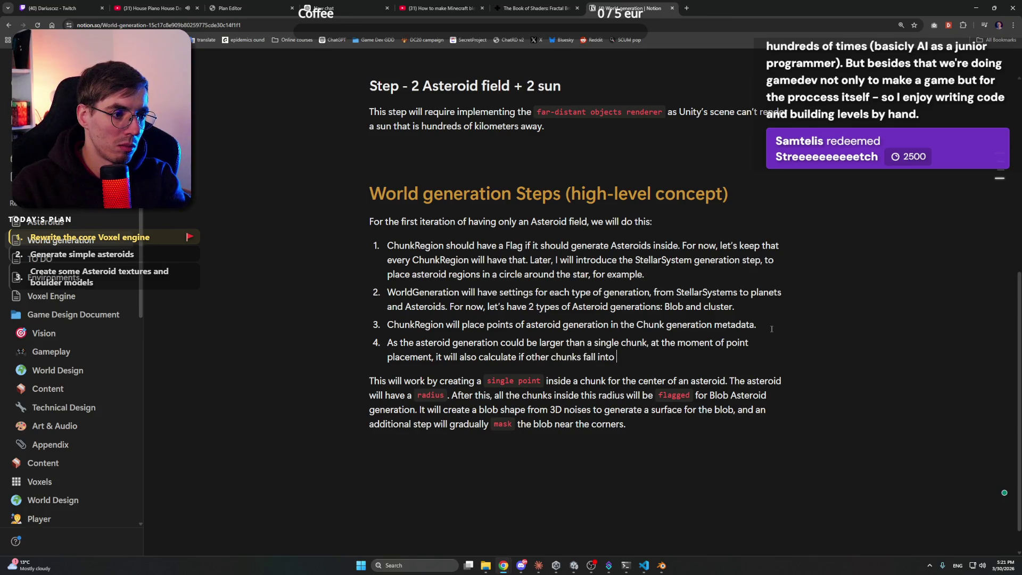
type("s generationm")
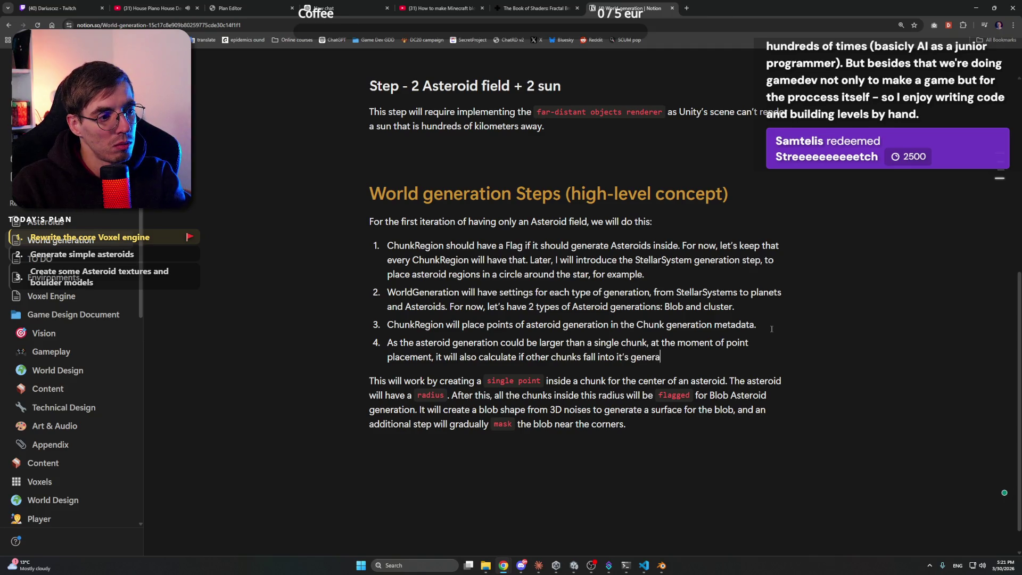
key("BackSpace")
type("and fla")
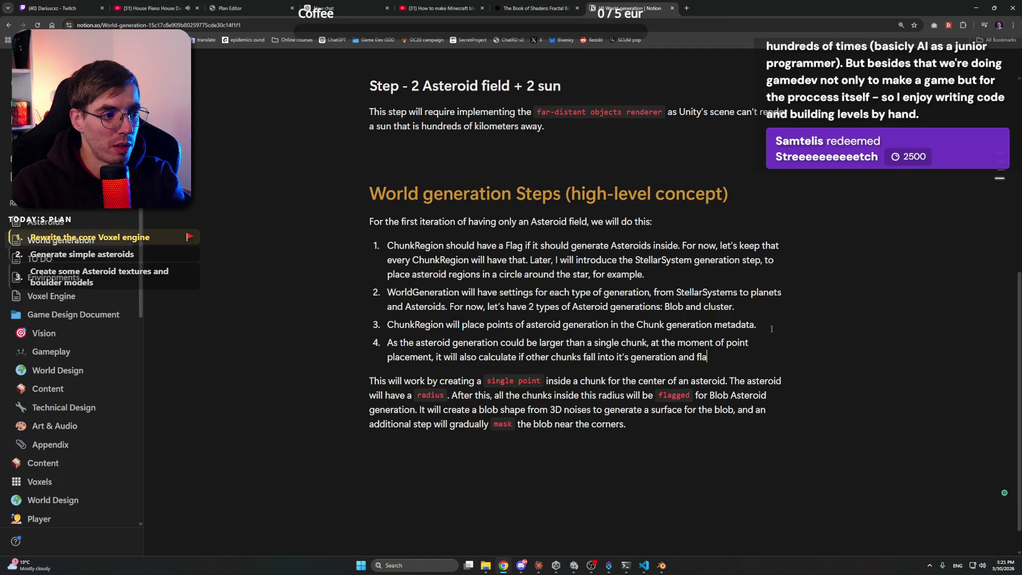
type("gs them.")
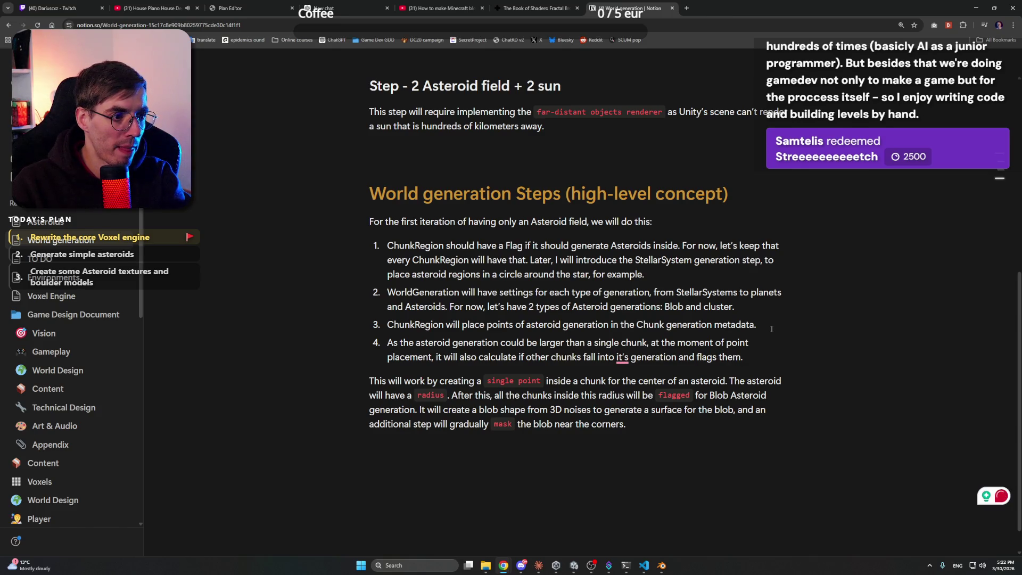
left_click(653, 380)
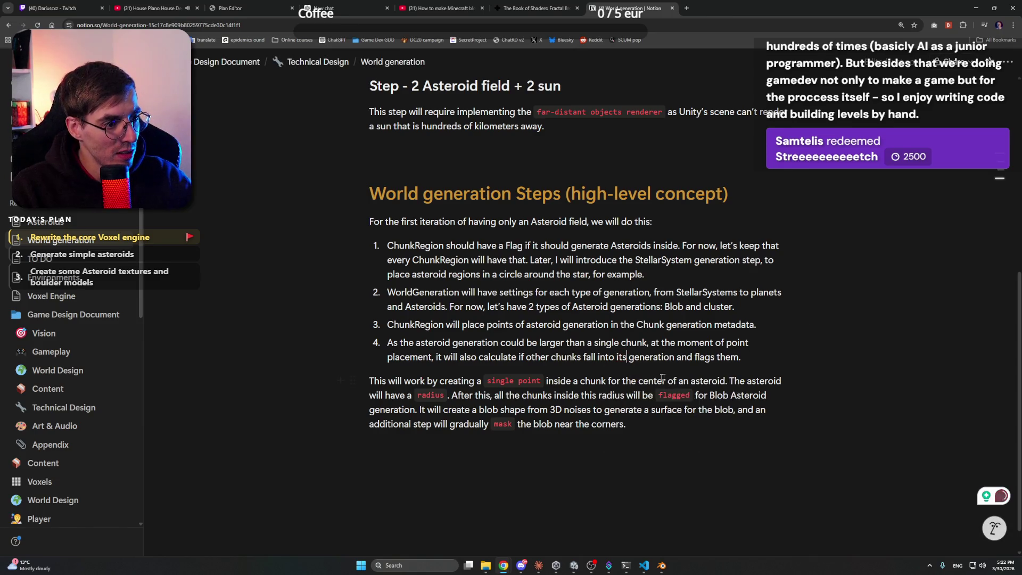
Change 'flags' to 'flag' in item 4 and begin the sentence about the Asteroid generation's origin point
left_click(758, 359)
mouse_move(704, 357)
left_click(702, 390)
type("C")
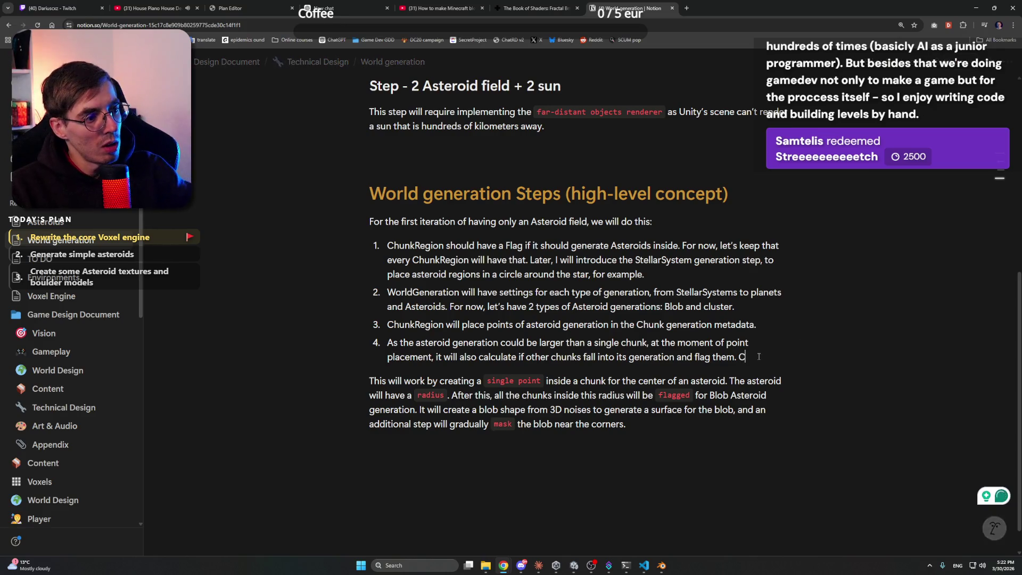
type("hunk at the generation st")
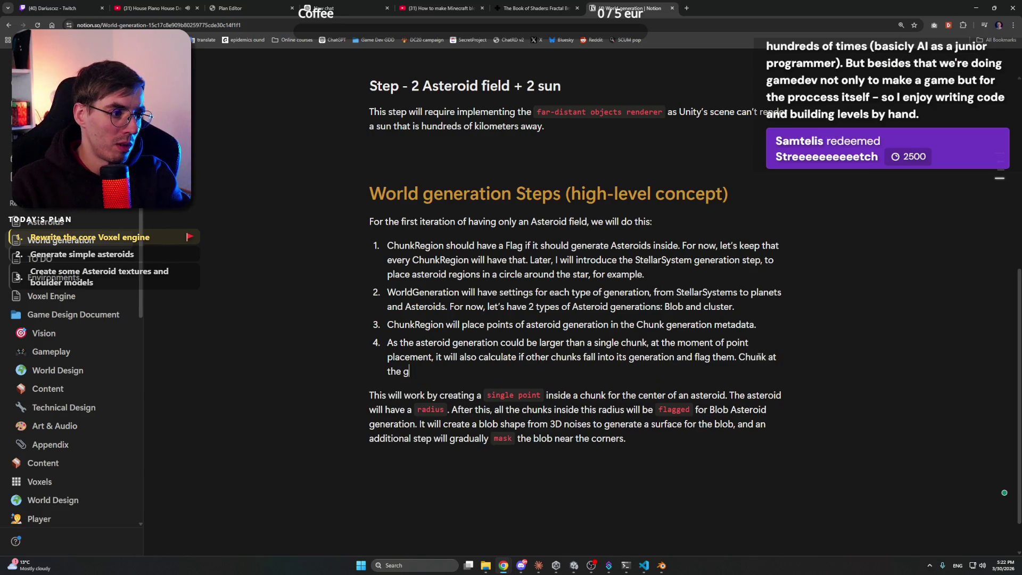
type("ep ")
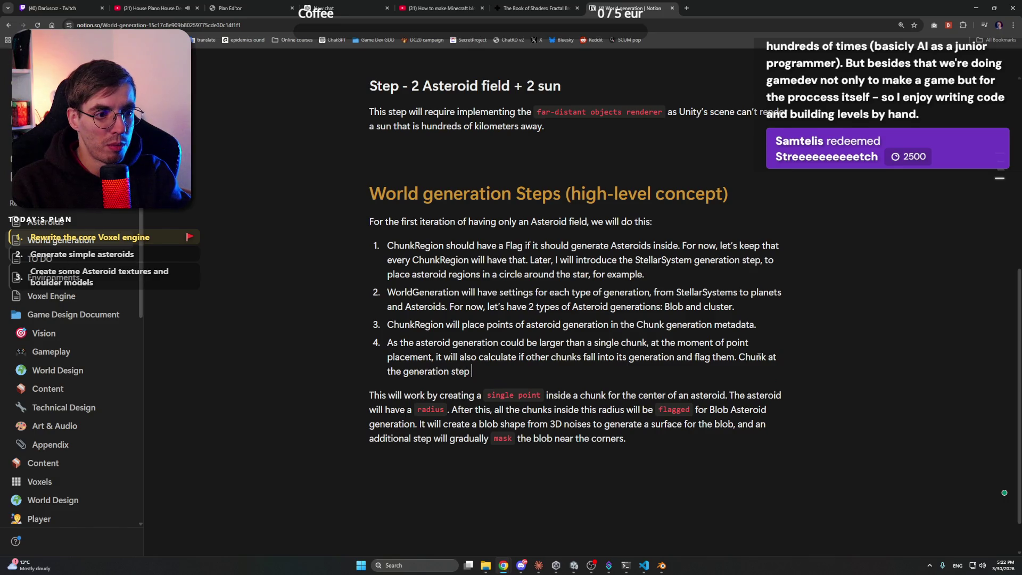
type("should now the o")
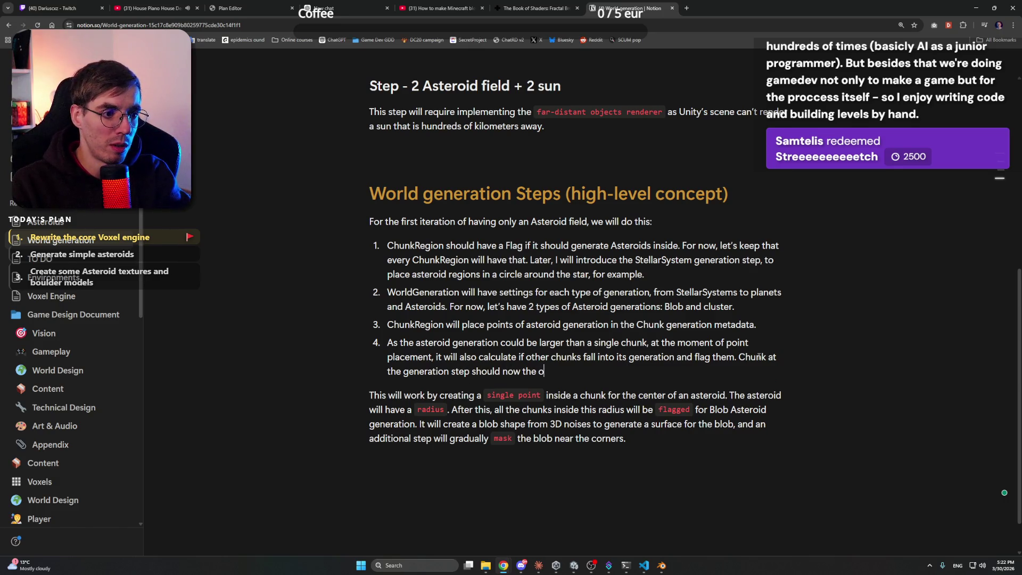
type("rigin point of the Ast")
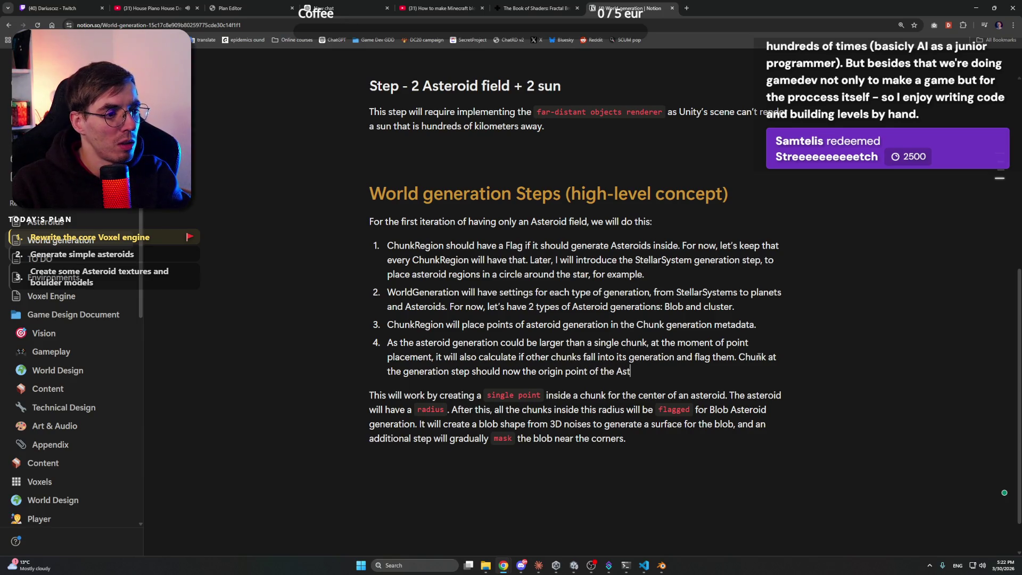
type("eroid genea")
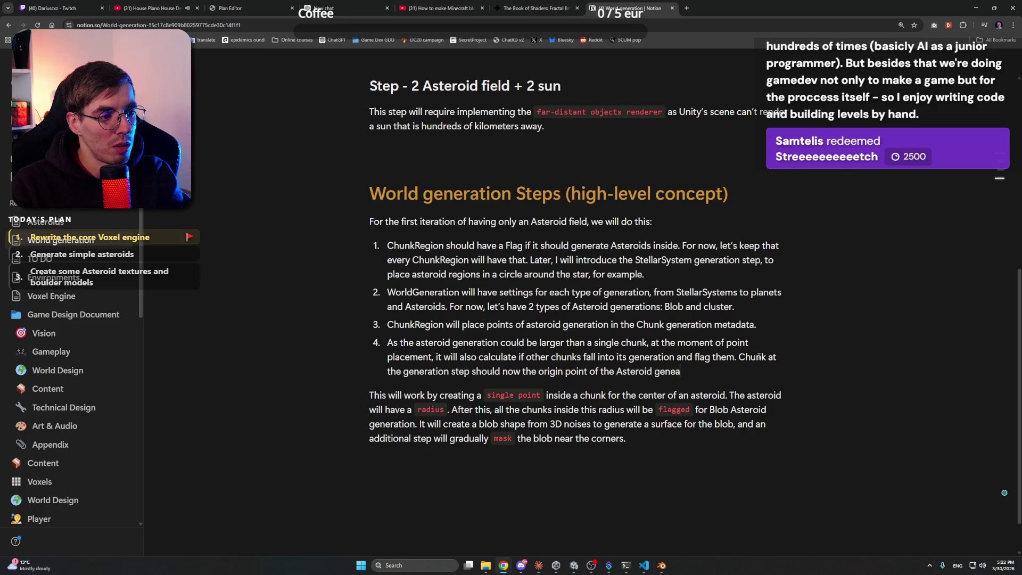
key("BackSpace")
type("ratio")
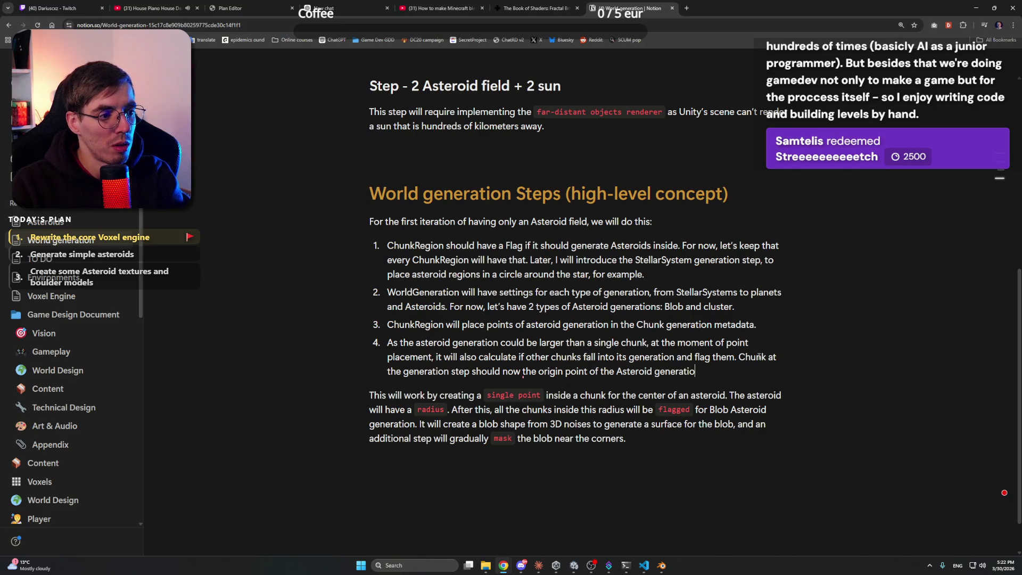
type("n to apply the mask")
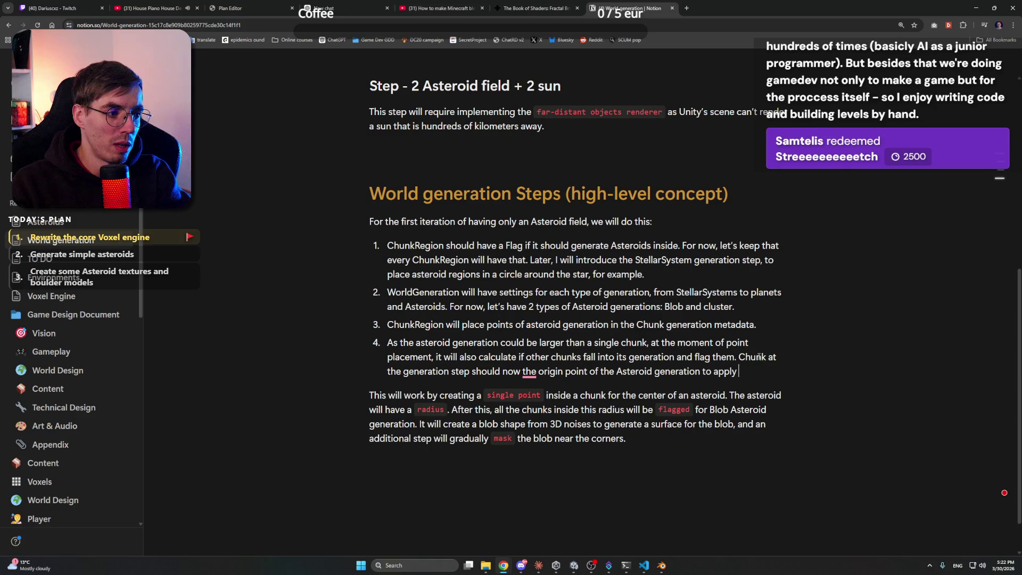